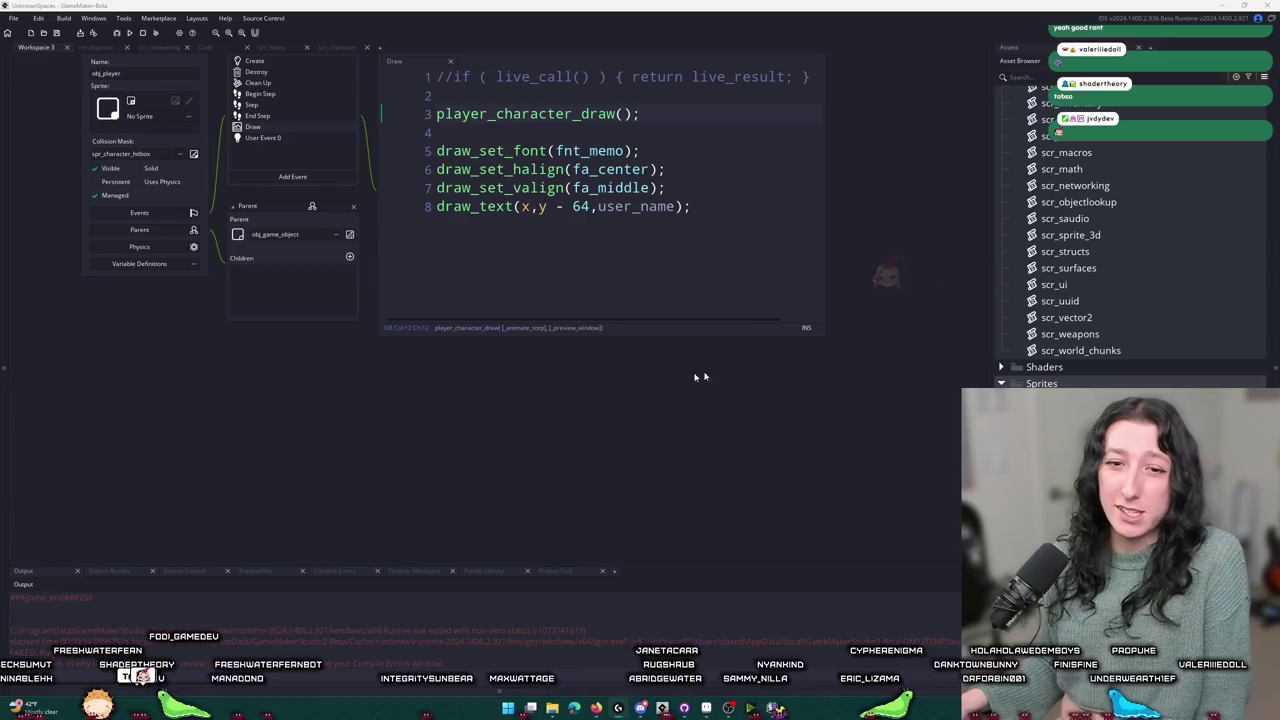
- Play the Twitch broadcast 'CALLING ALL PRODUCERS - BEAT CHALLENGE NIGHT' fullscreen from the channel's Videos list
click(731, 208)
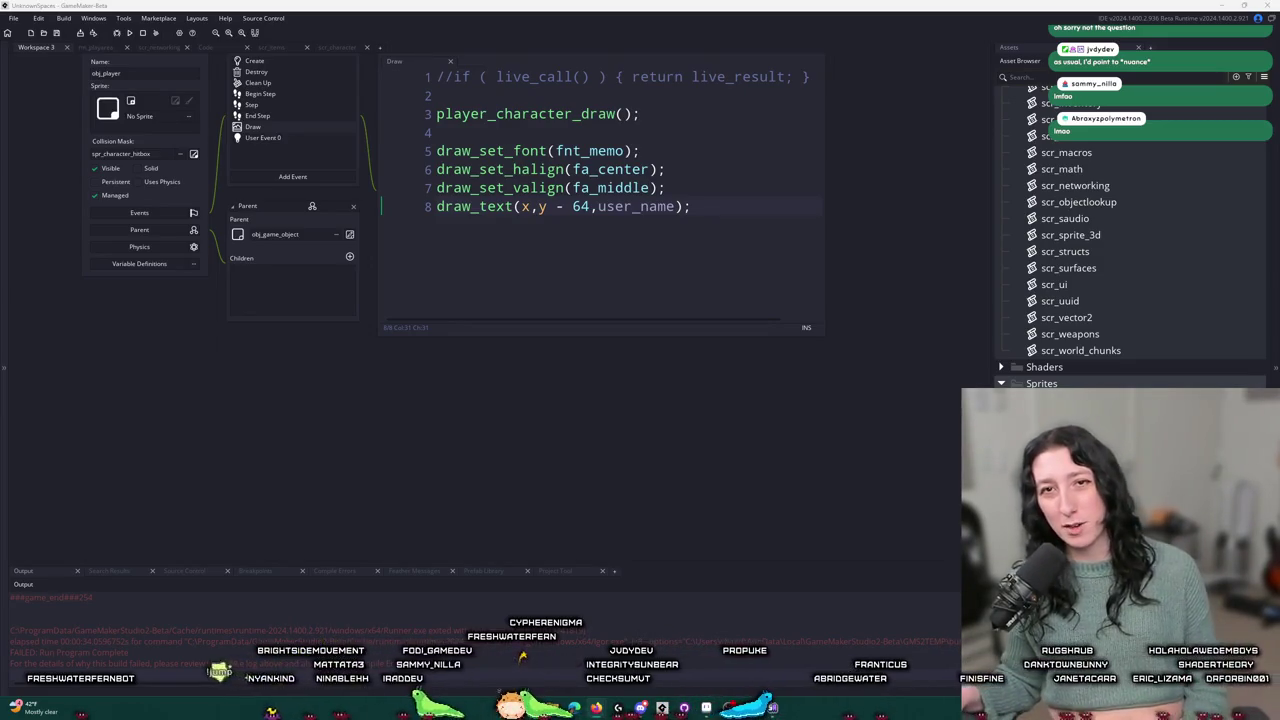
key(alt+Tab)
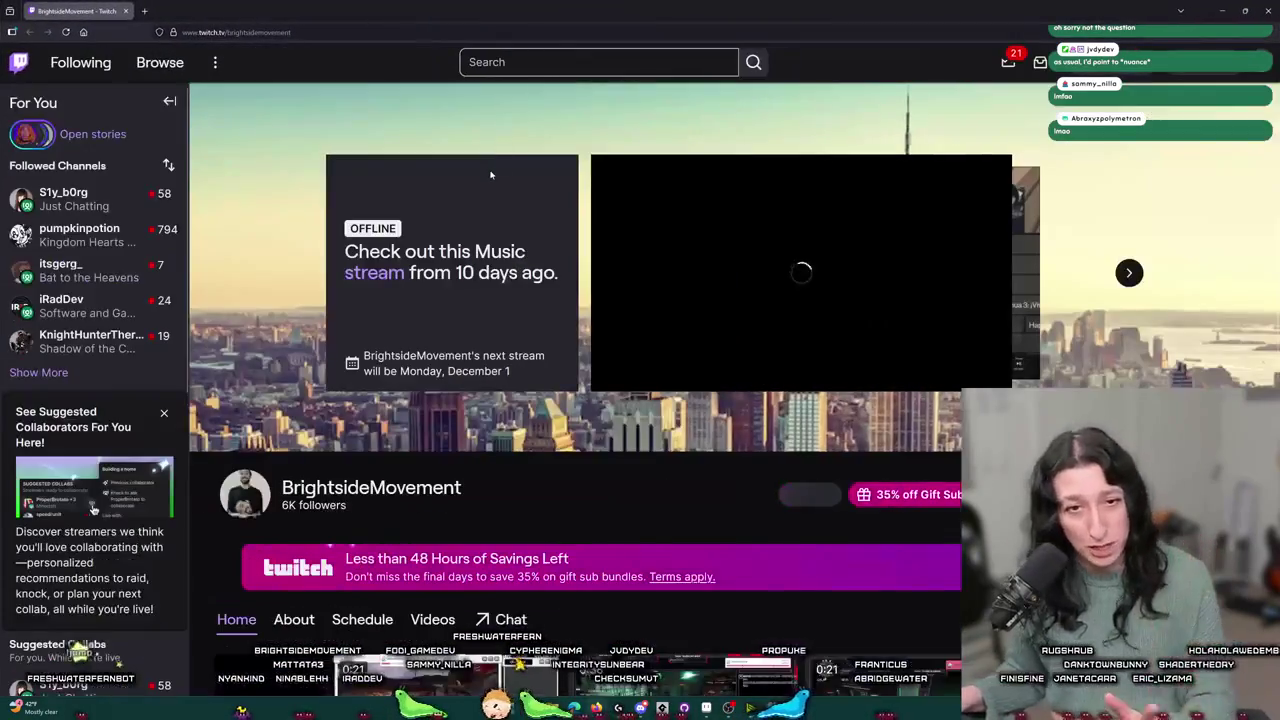
scroll(347, 318, down, 3)
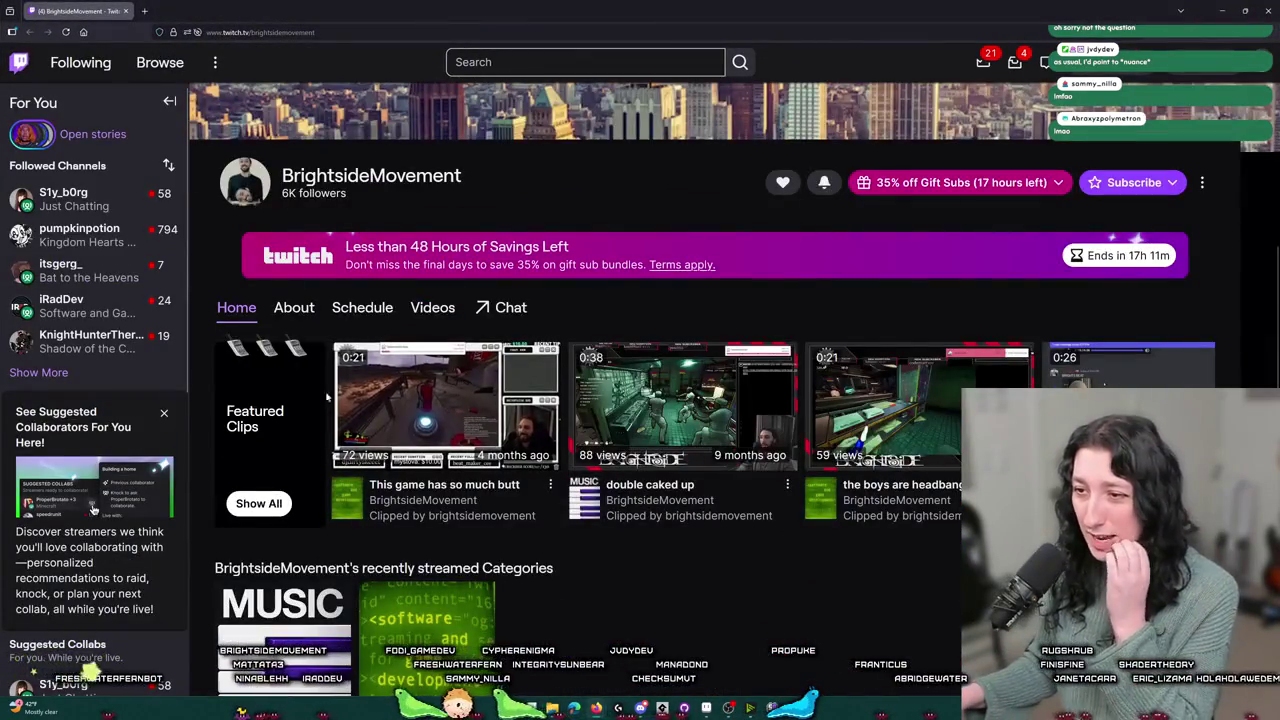
click(432, 307)
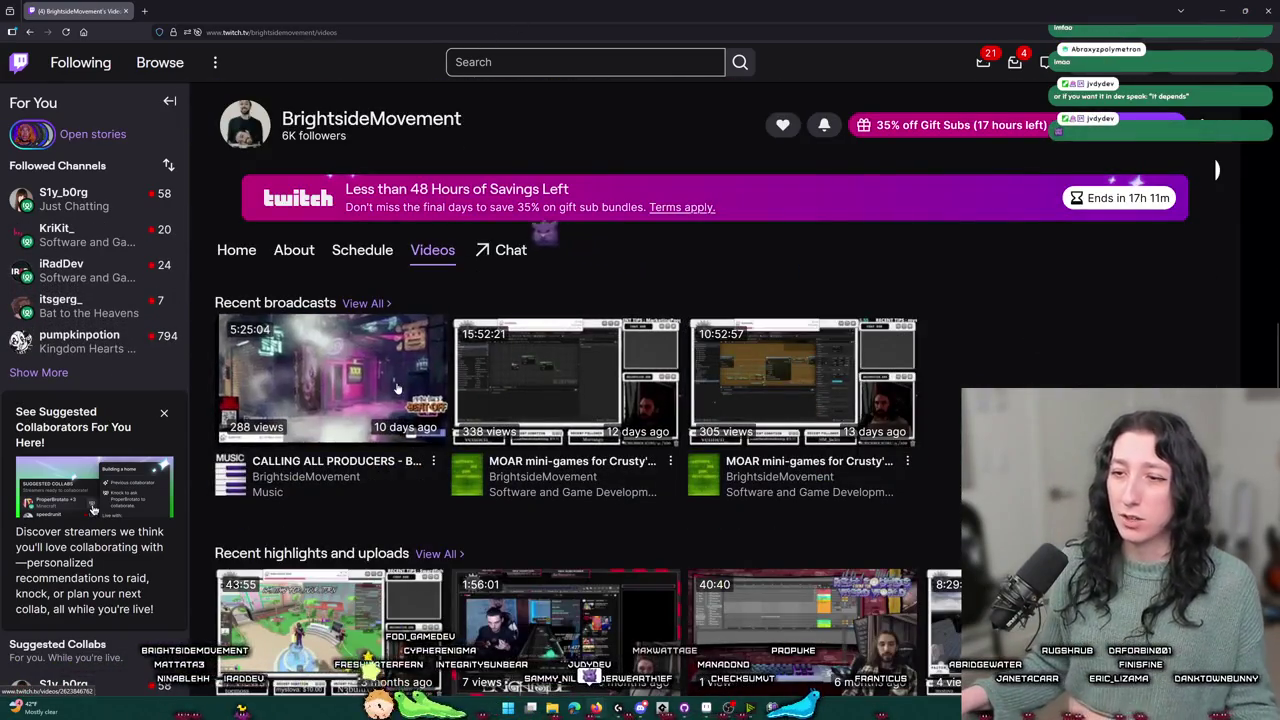
click(398, 381)
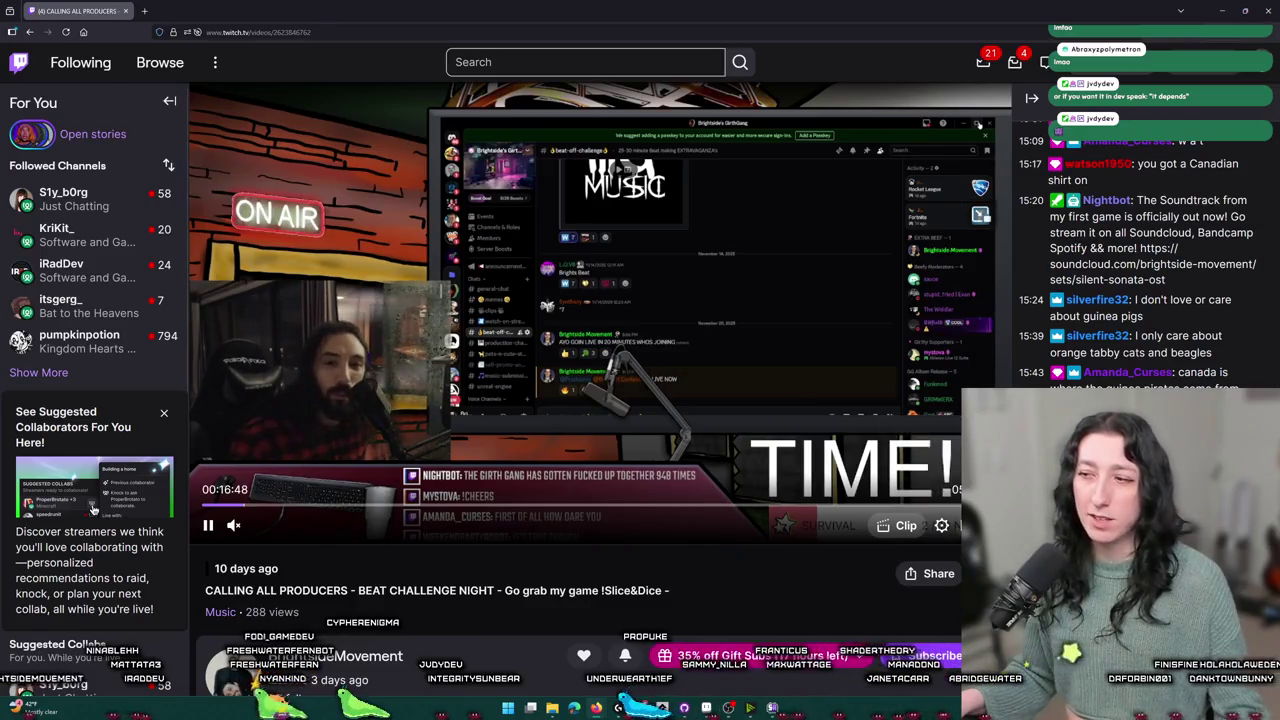
key(f)
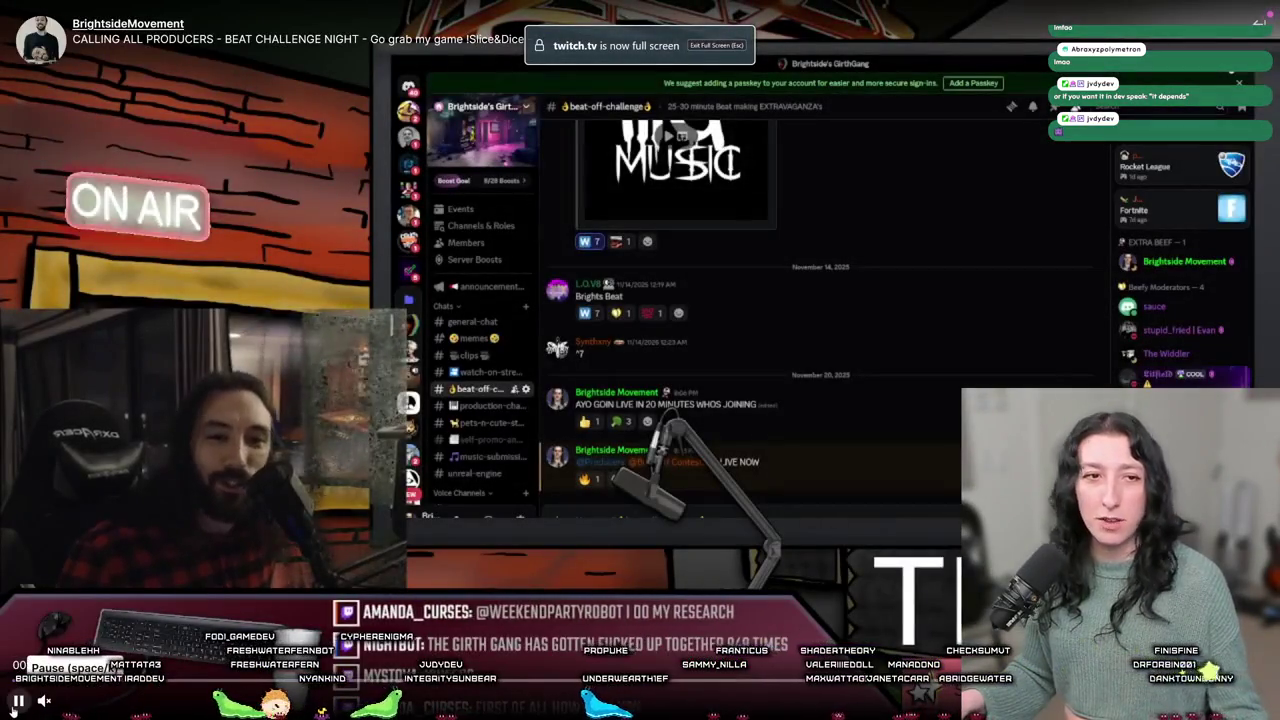
- Pause and resume the beat challenge replay, then seek ahead to about 3:18:36
click(17, 702)
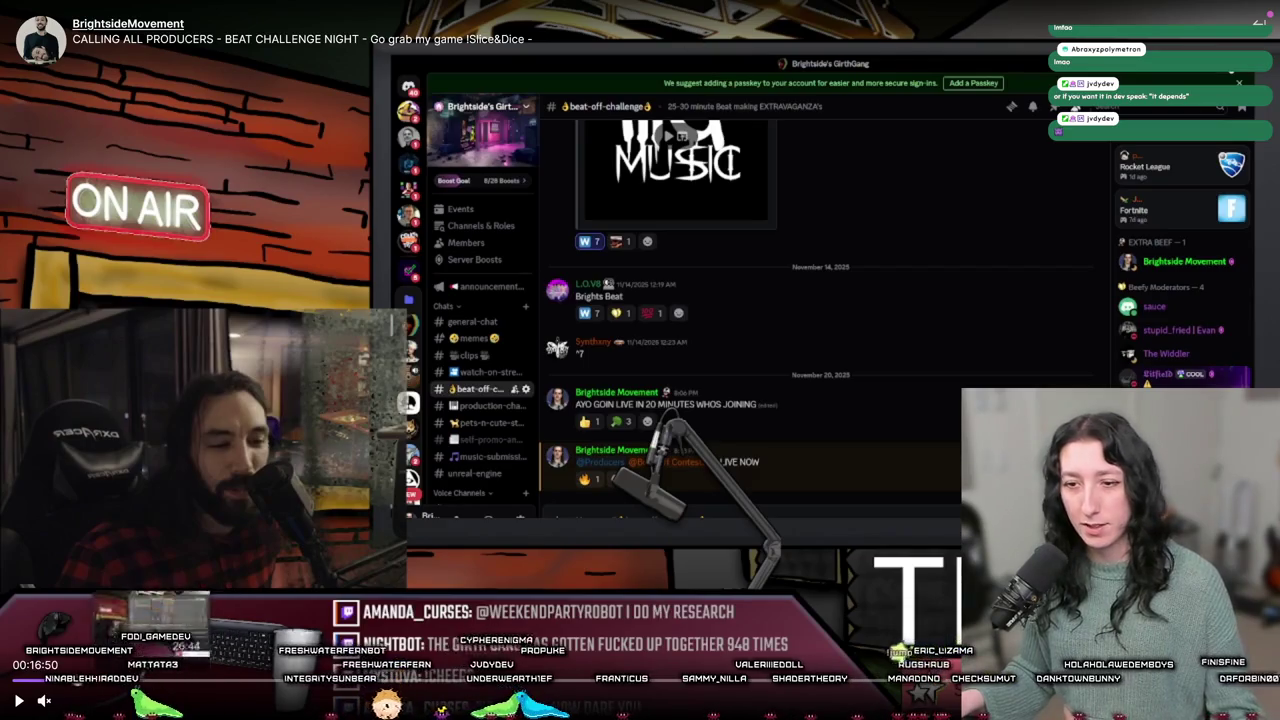
click(17, 702)
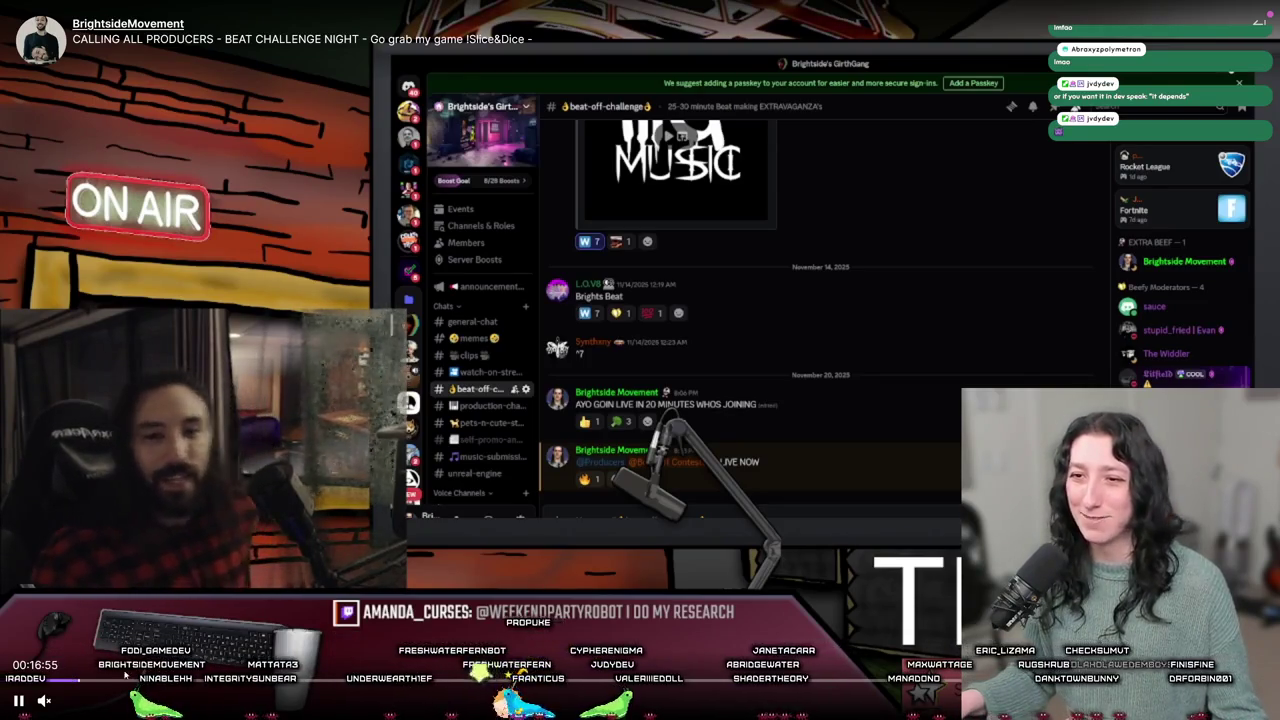
drag(83, 680, 155, 680)
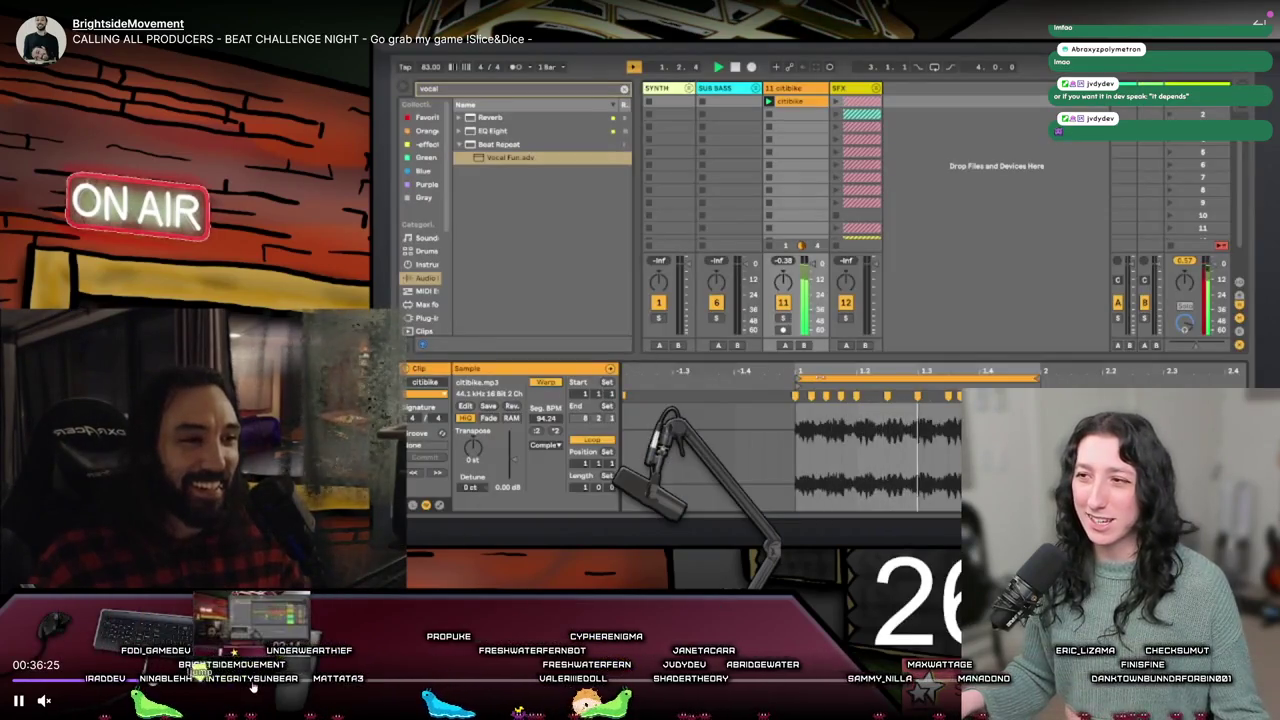
click(345, 680)
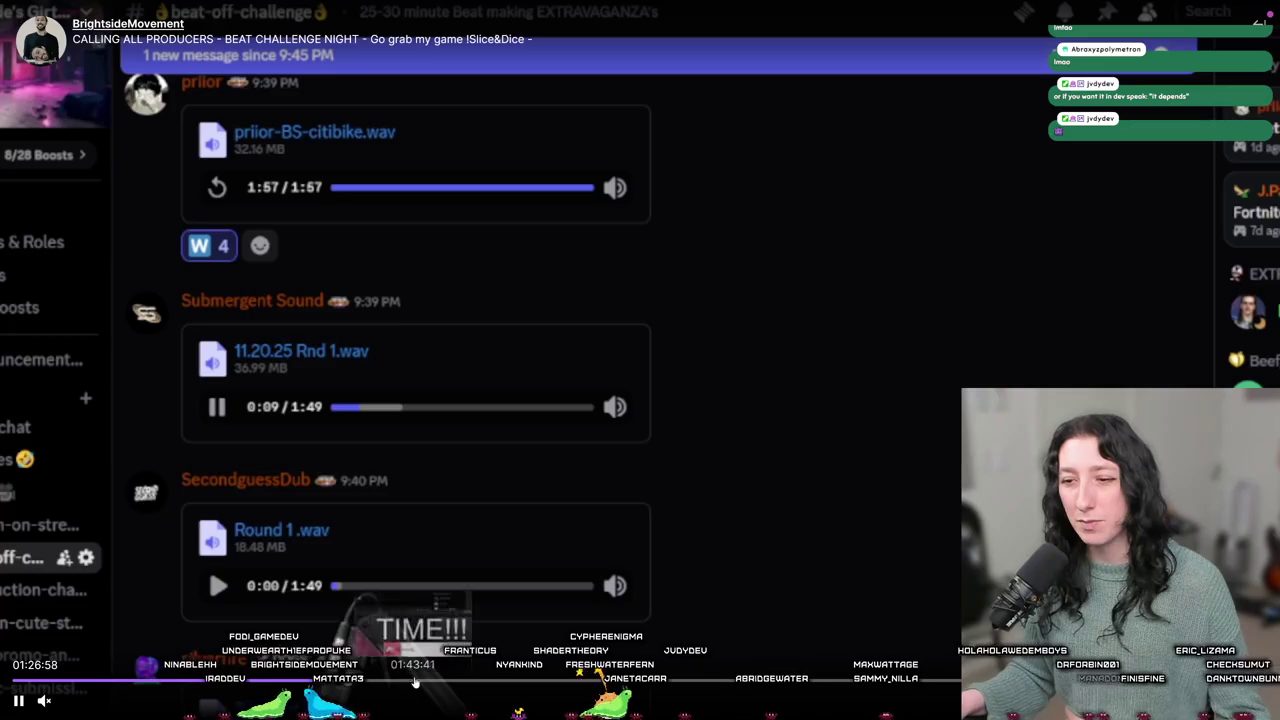
click(415, 682)
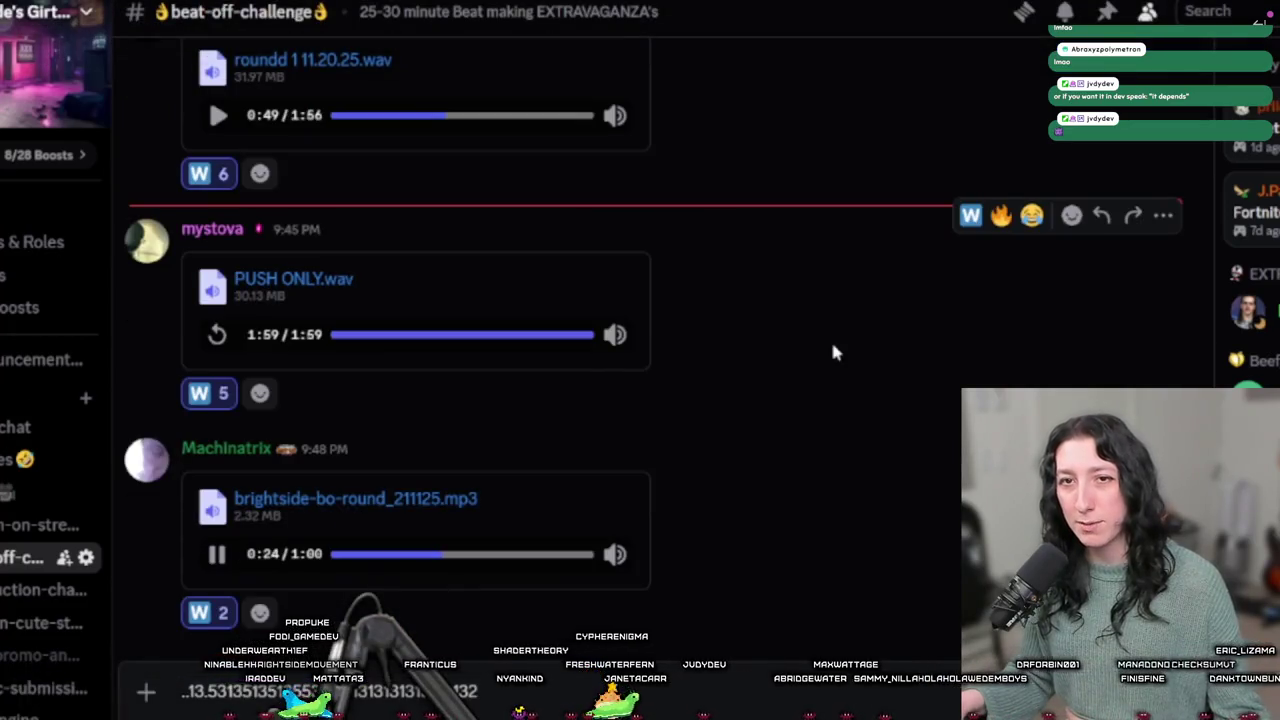
mouse_move(508, 5)
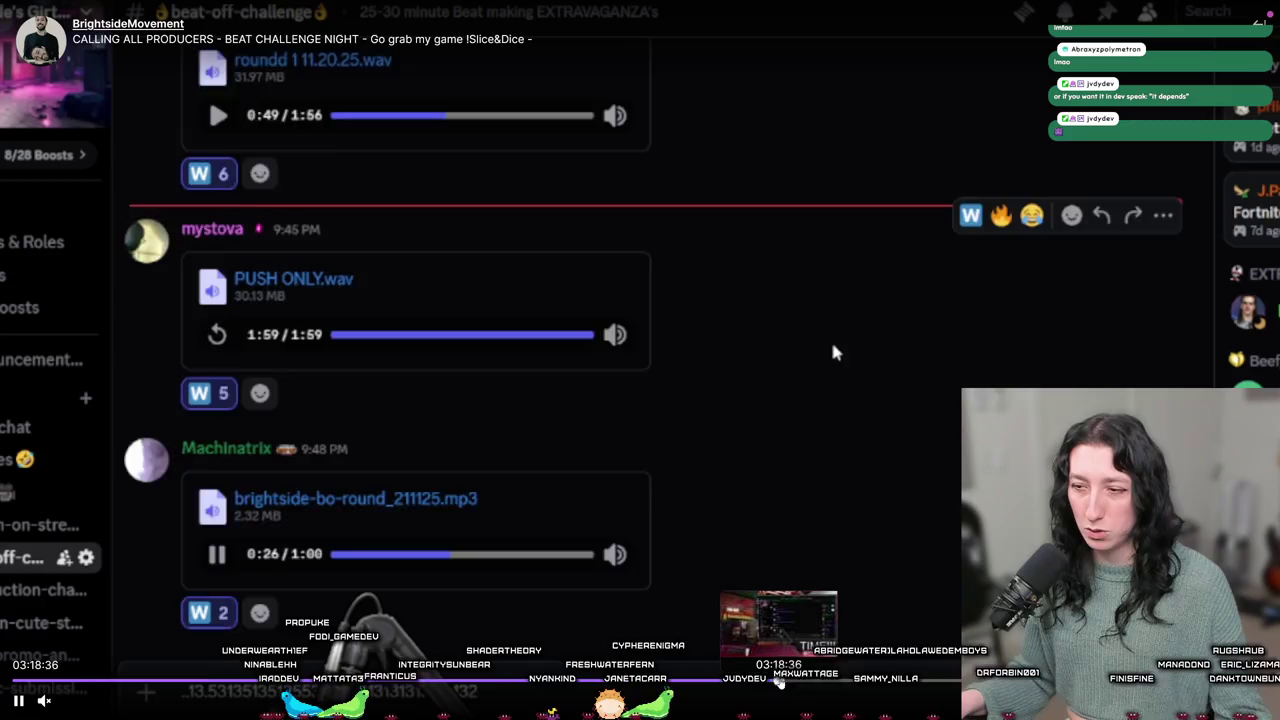
click(780, 681)
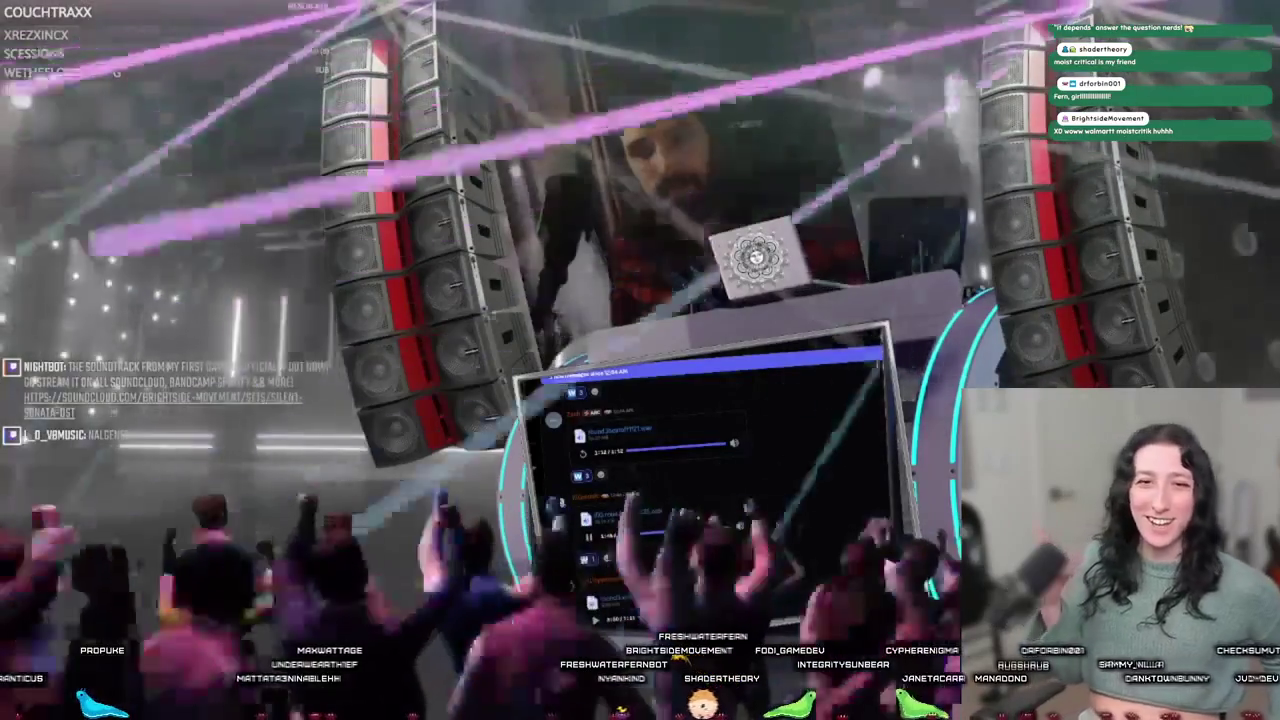
- Exit fullscreen playback of the Twitch beat challenge broadcast
mouse_move(1260, 20)
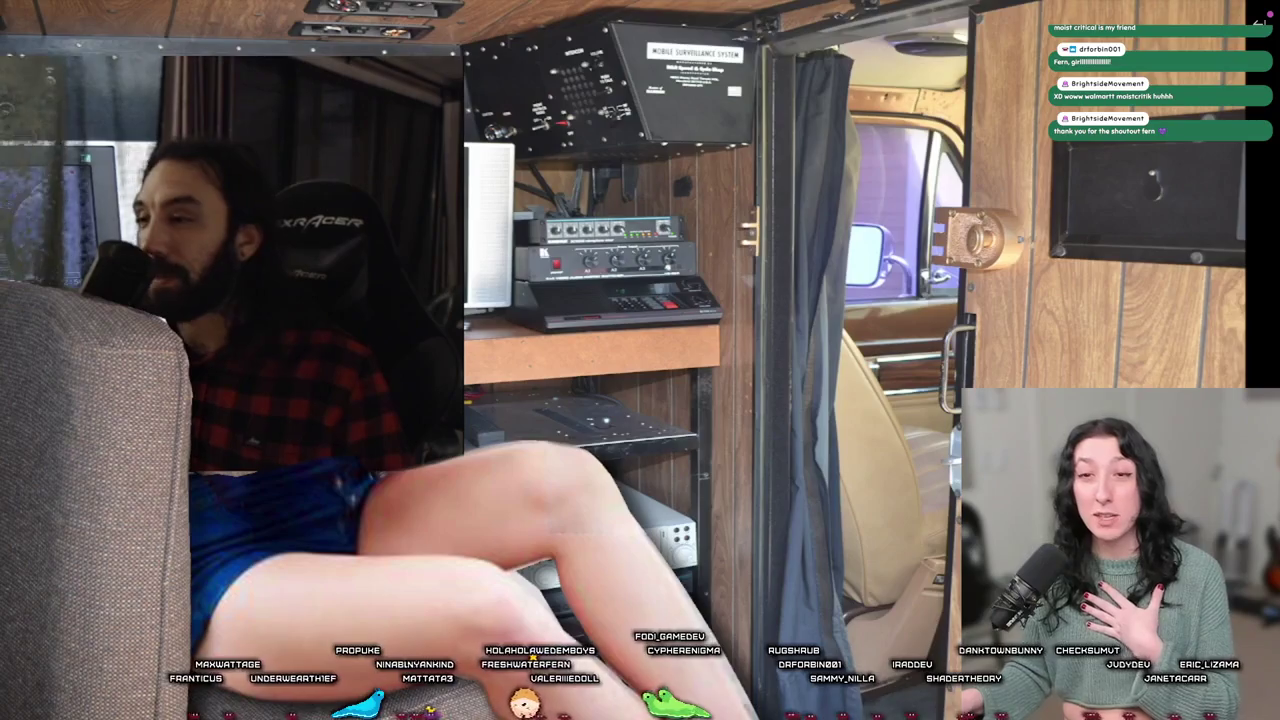
mouse_move(655, 664)
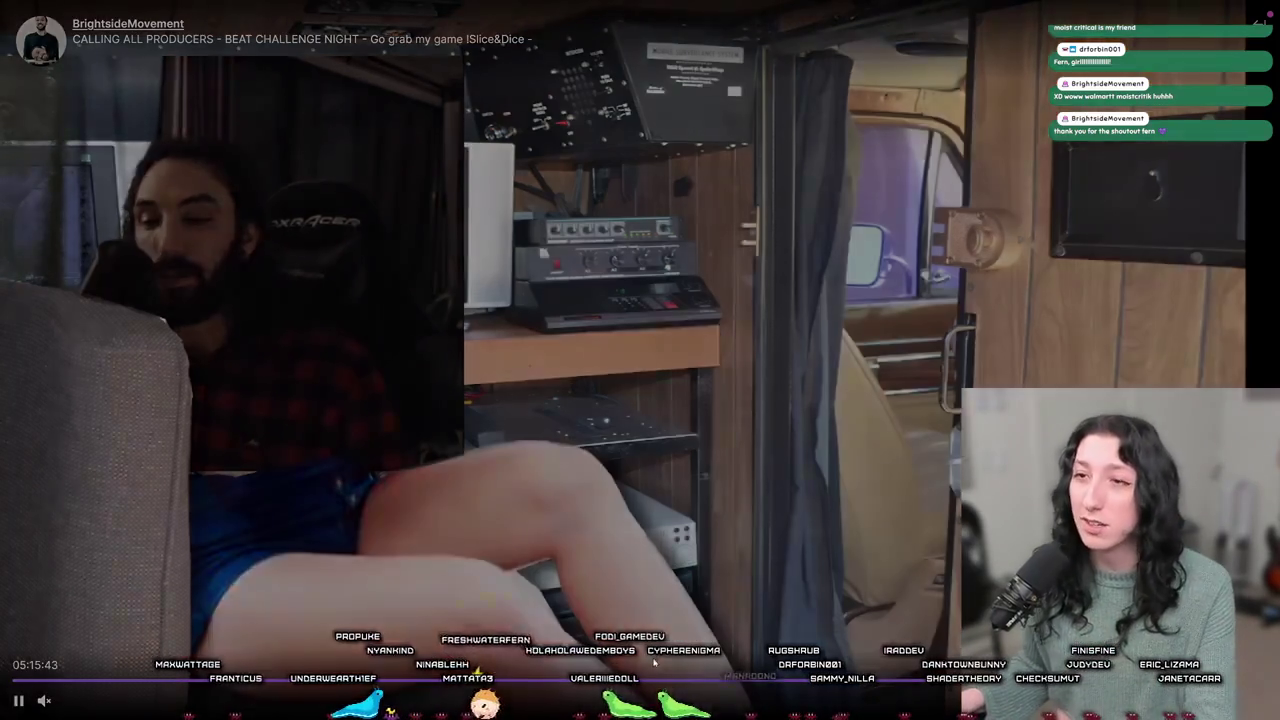
key(Escape)
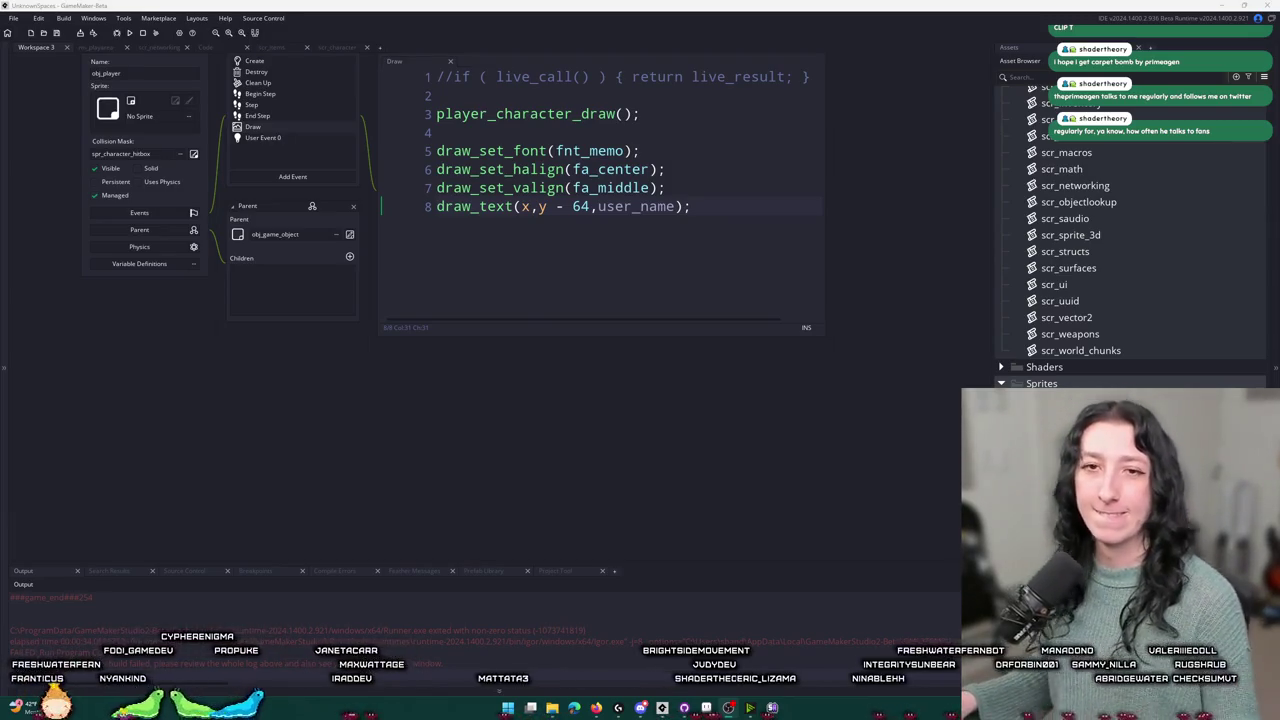
click(586, 277)
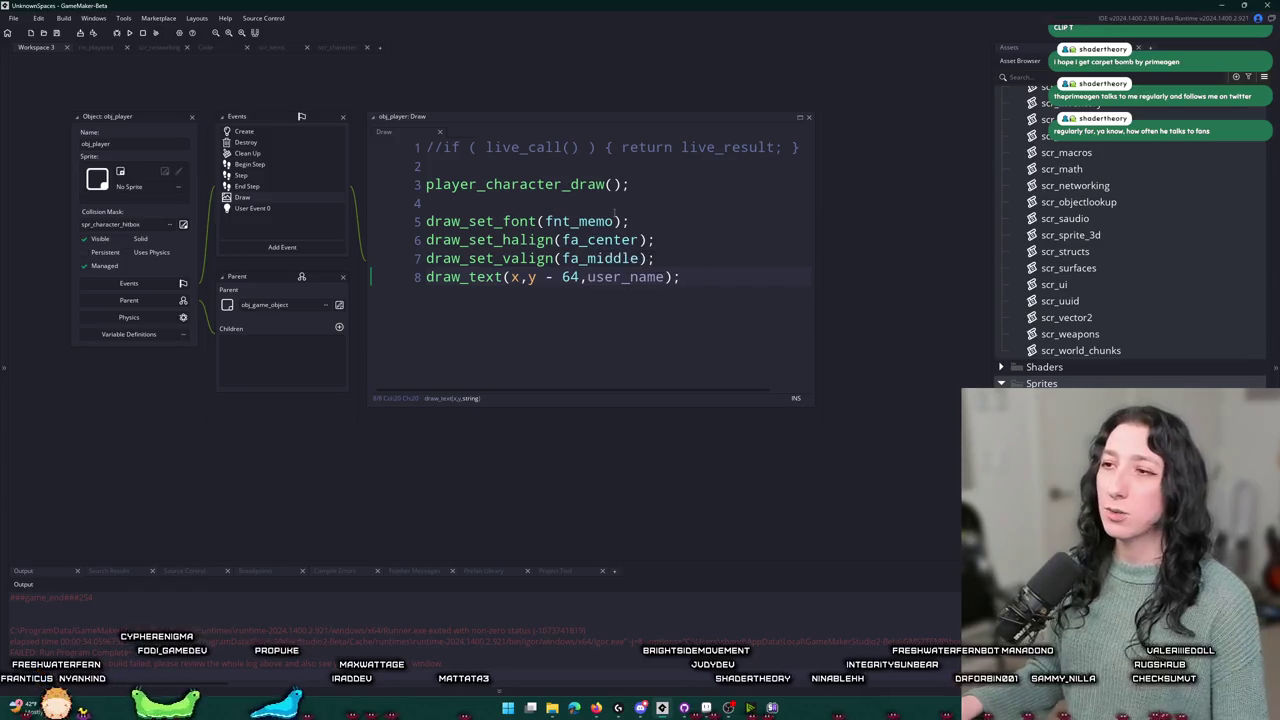
click(640, 185)
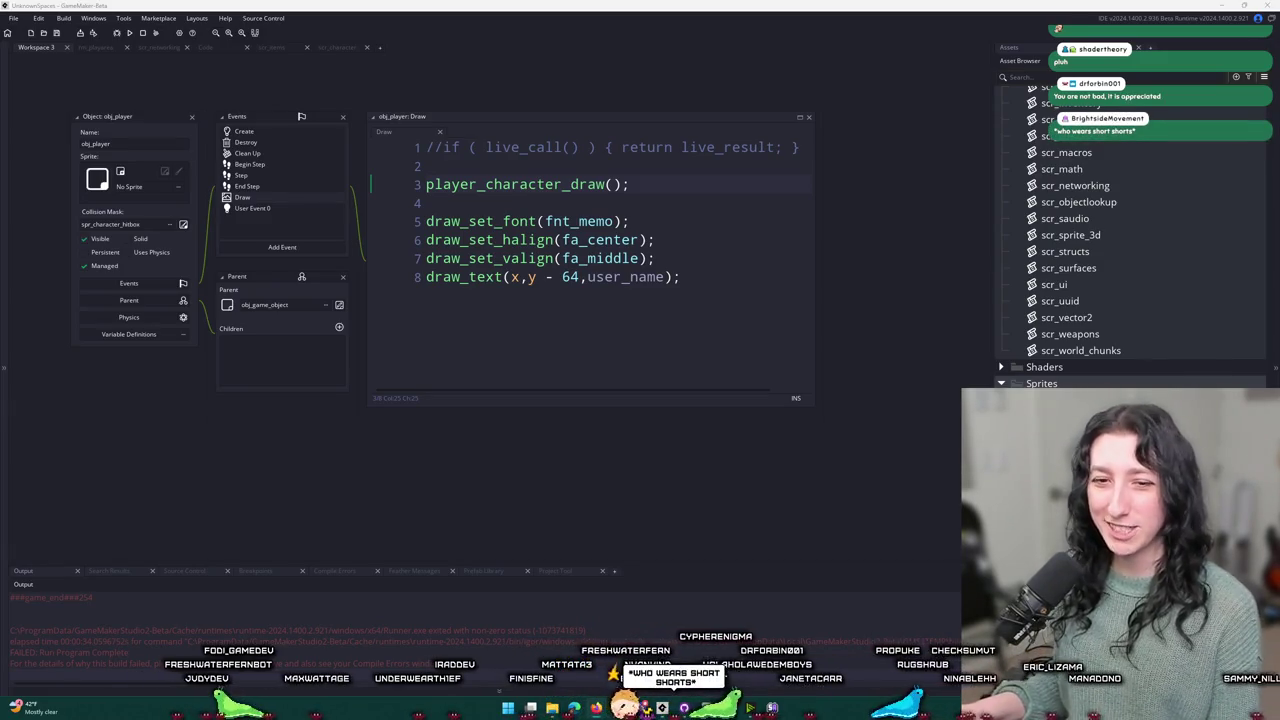
mouse_move(631, 218)
mouse_down()
mouse_move(612, 233)
mouse_move(532, 191)
mouse_up()
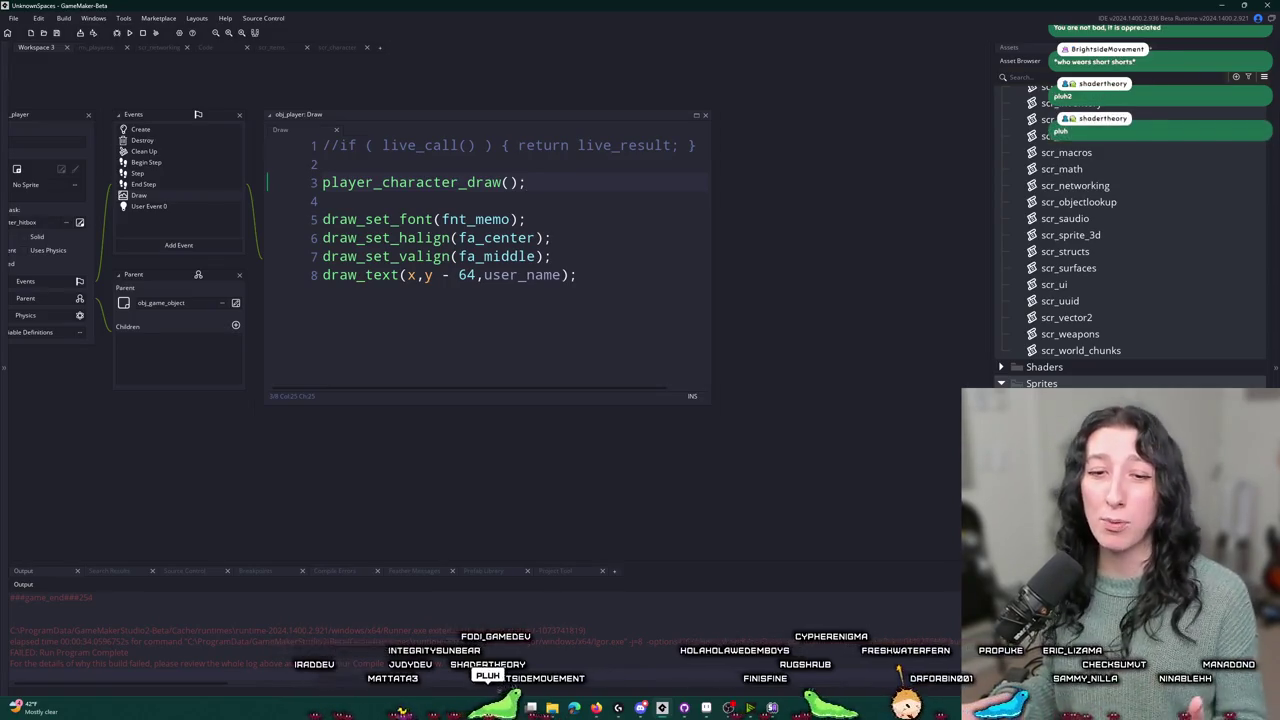
click(602, 176)
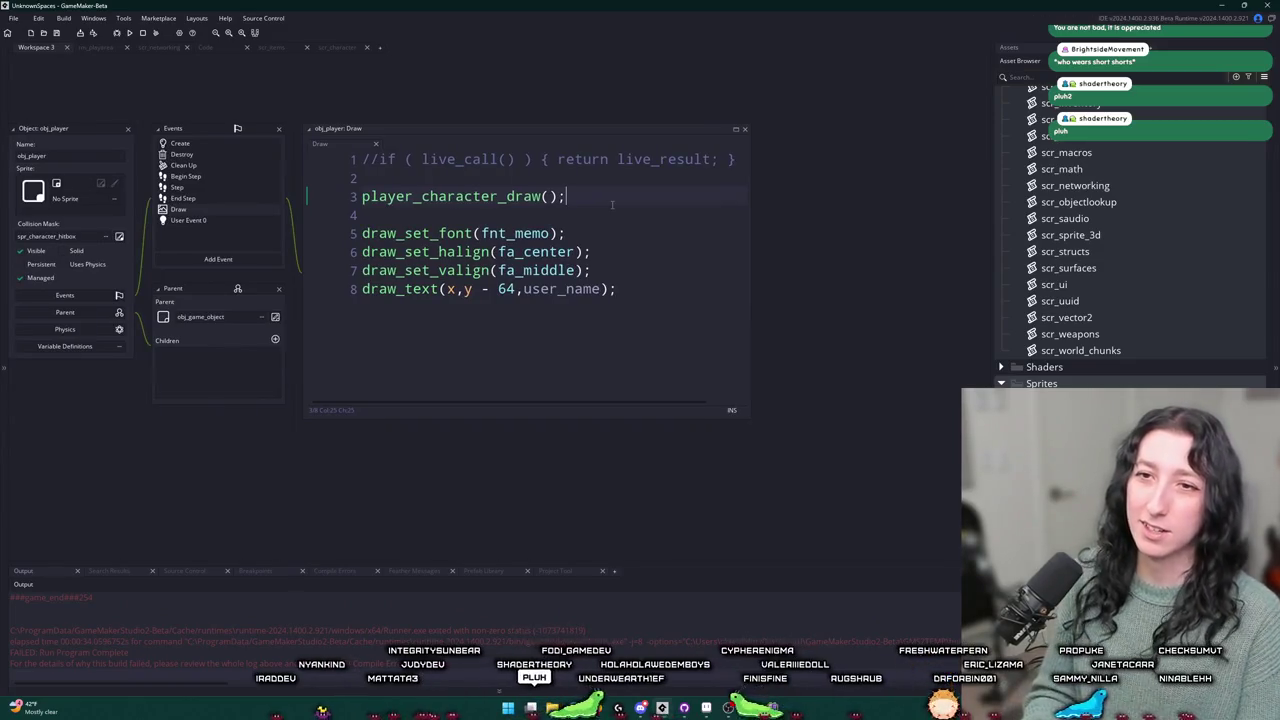
key(ctrl+t)
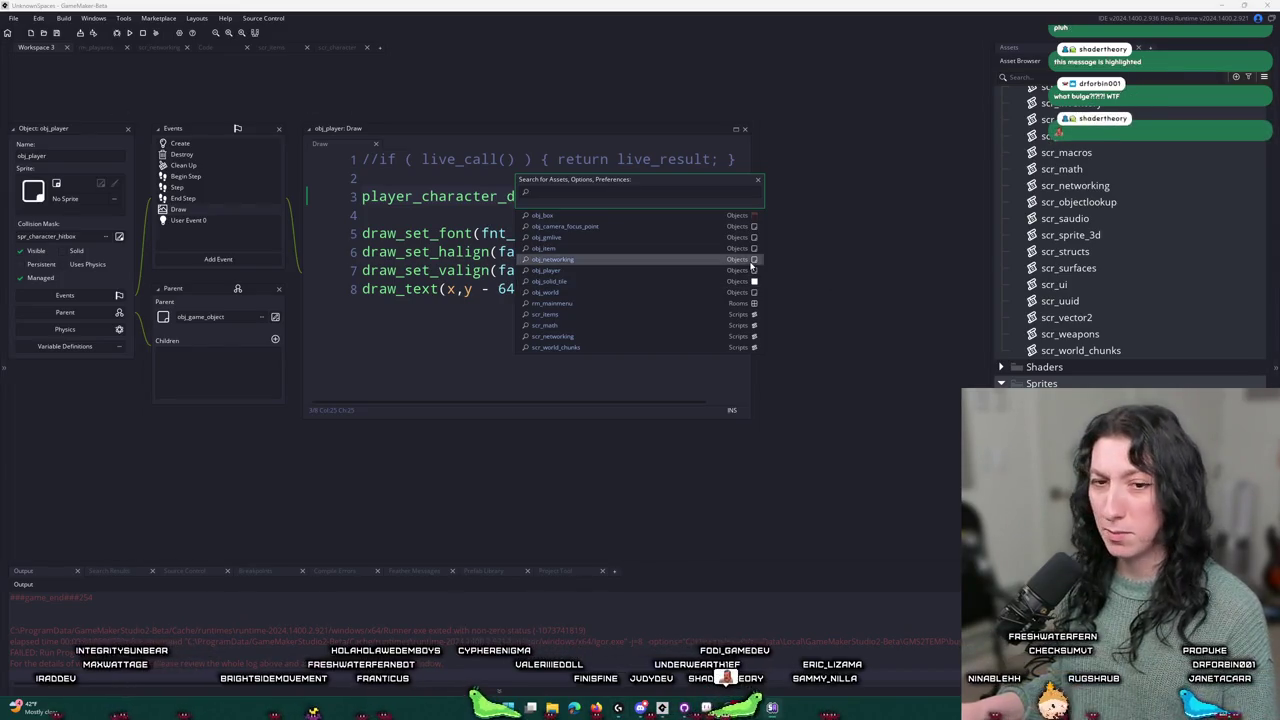
mouse_move(399, 287)
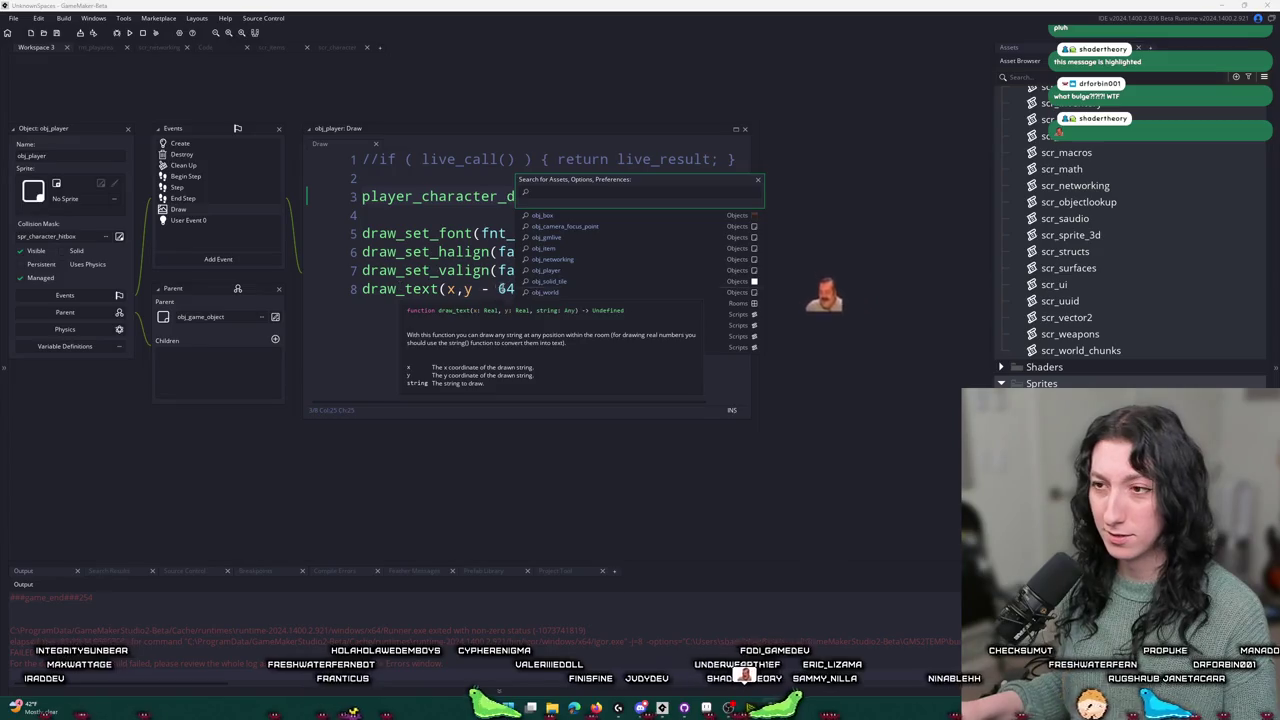
key(Escape)
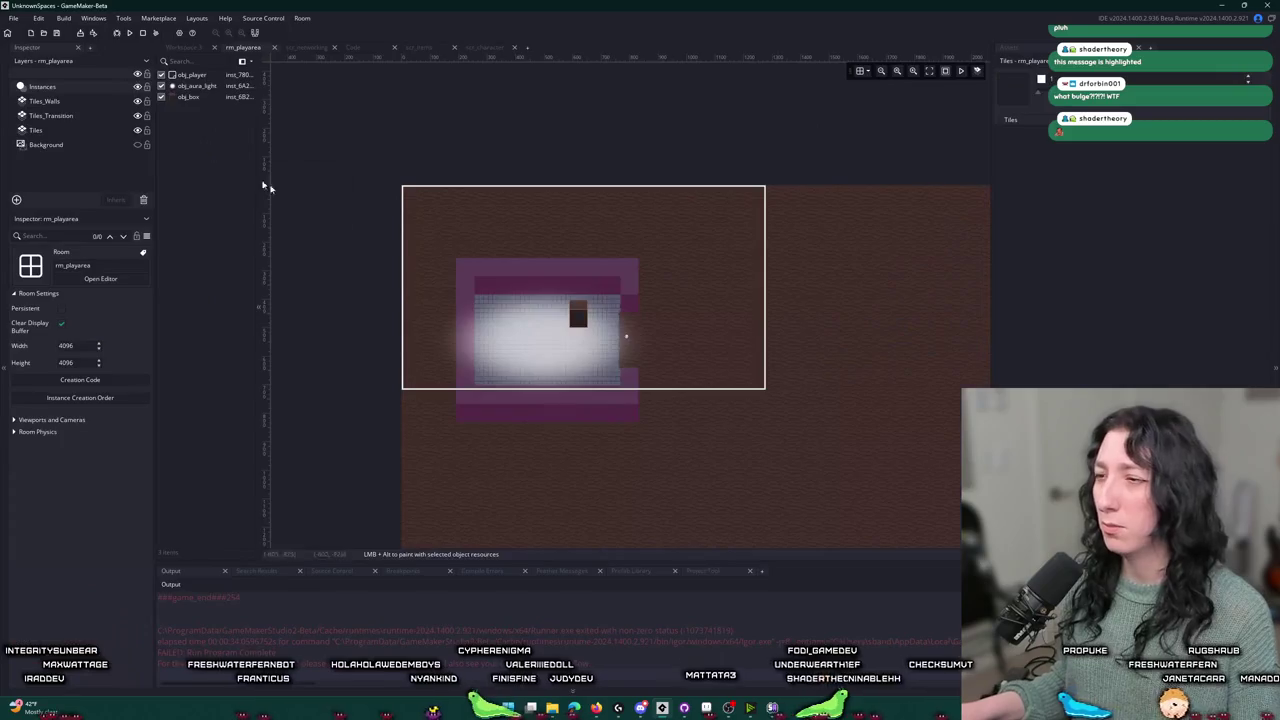
scroll(631, 283, up, 4)
scroll(537, 293, up, 1)
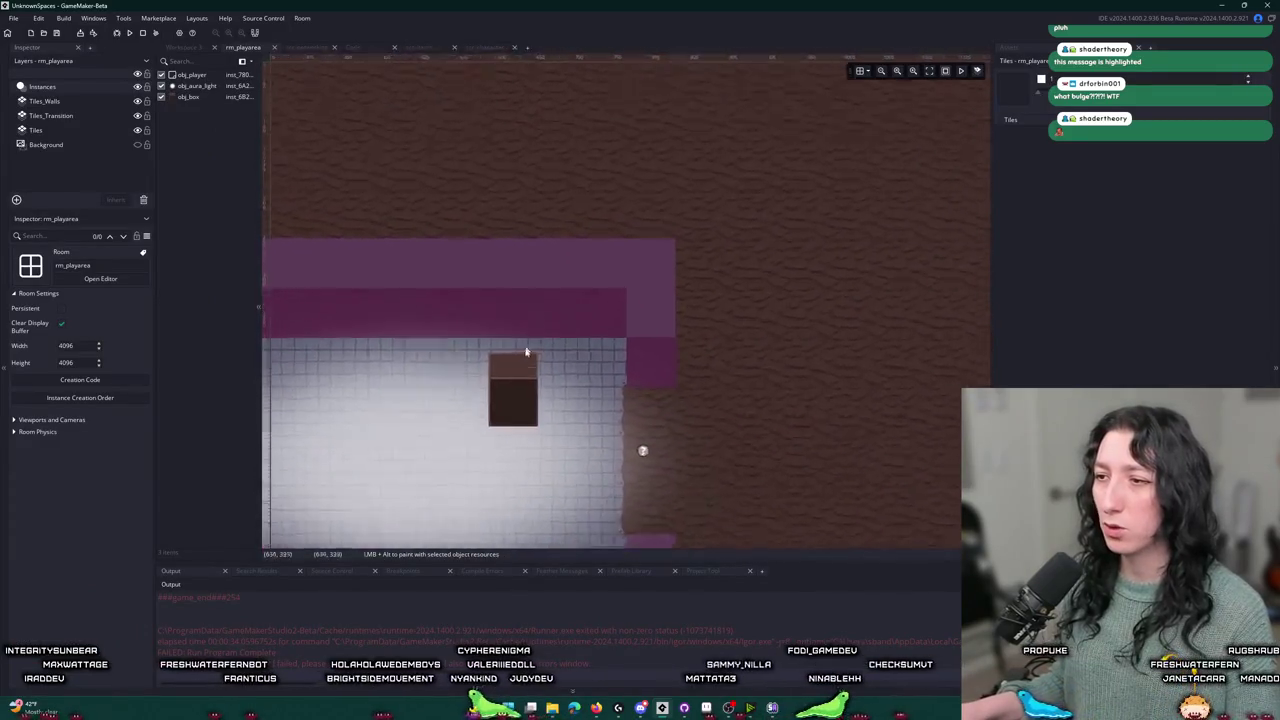
scroll(683, 304, down, 1)
click(683, 304)
click(907, 269)
mouse_move(907, 269)
mouse_down()
mouse_move(854, 297)
mouse_move(828, 281)
mouse_up()
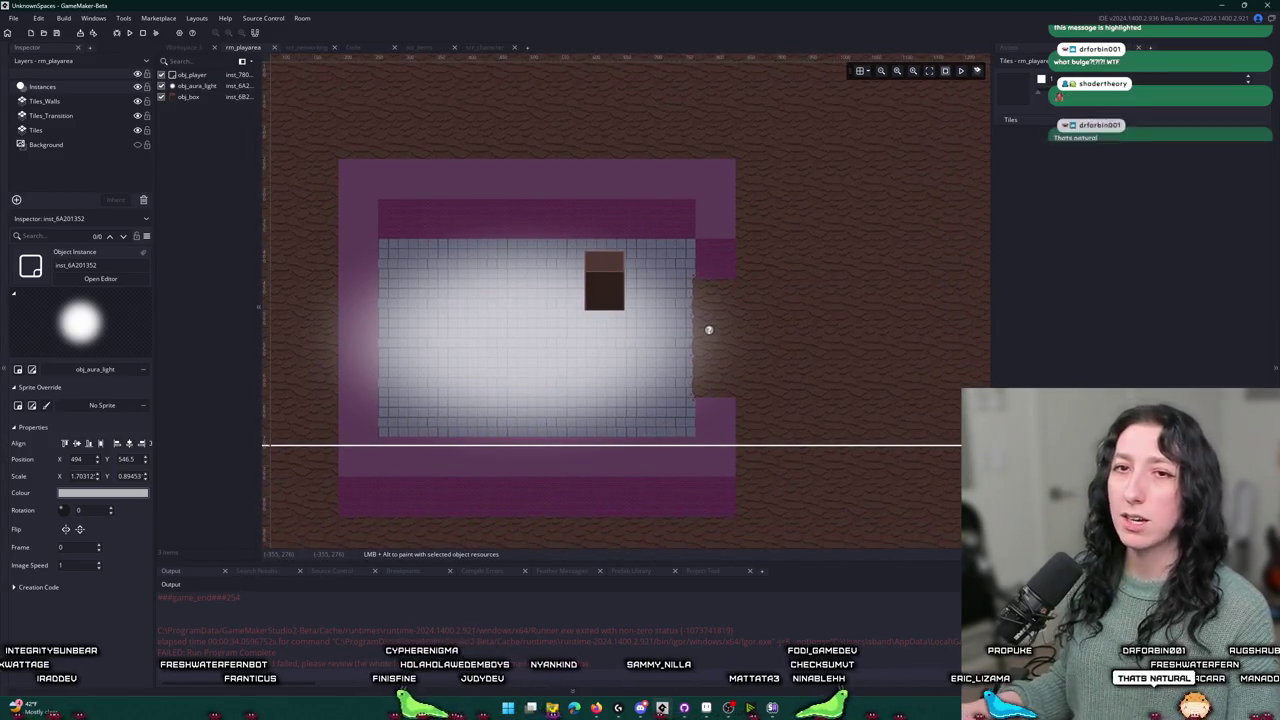
key(alt+Tab)
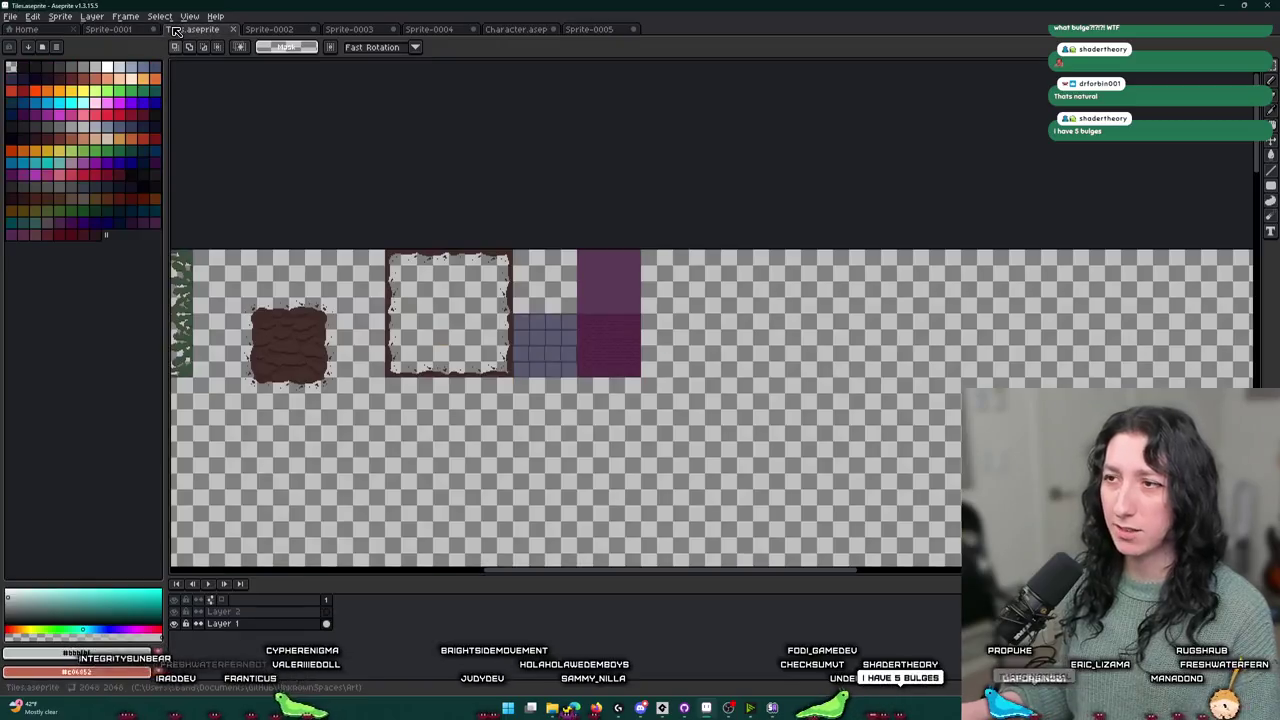
- Look through the Character and Sprite-0002 documents, ending on Sprite-0003
click(390, 30)
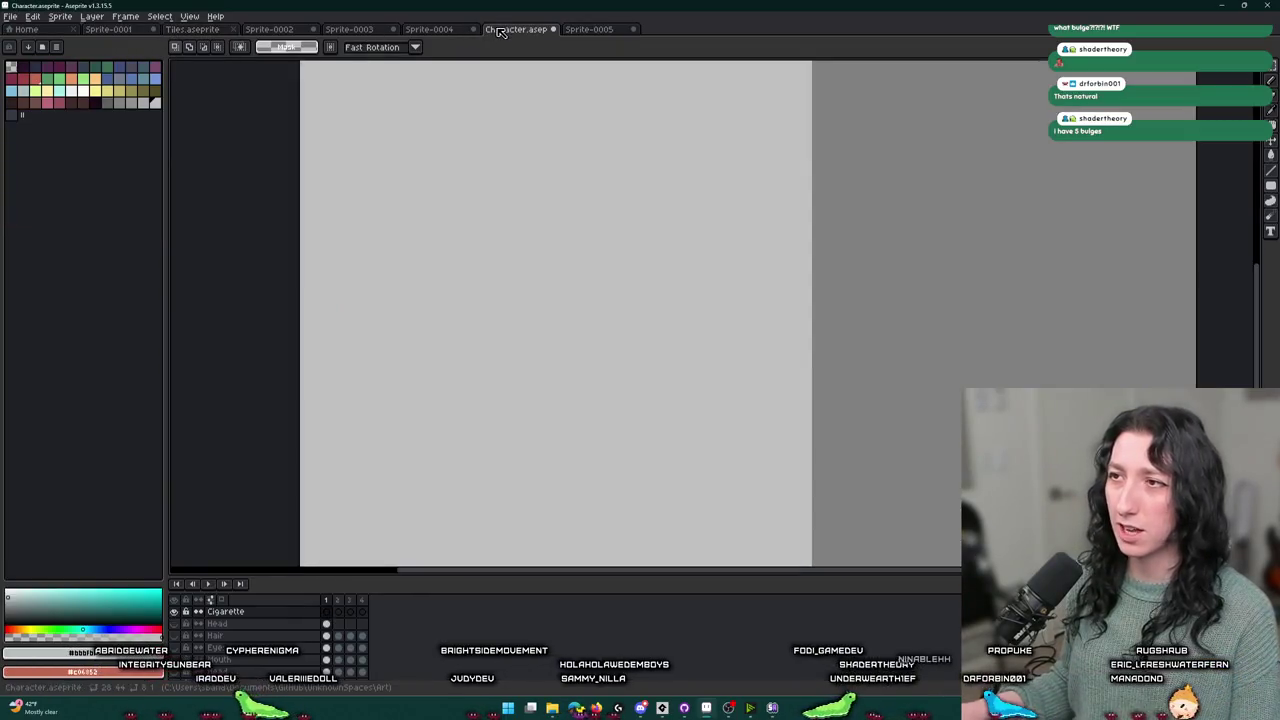
click(143, 33)
click(268, 30)
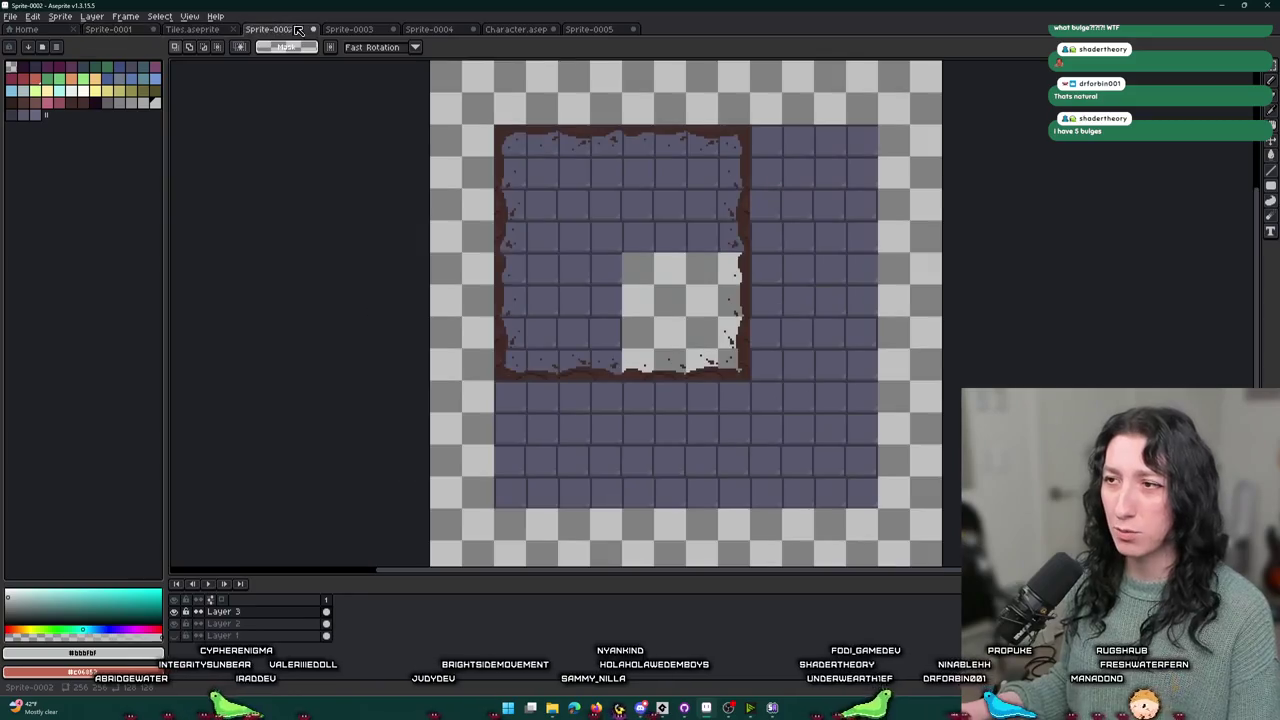
key(ctrl+Tab)
- Add a new Layer 3 above Layer 2 in Sprite-0003
key(shift+n)
scroll(457, 343, up, 2)
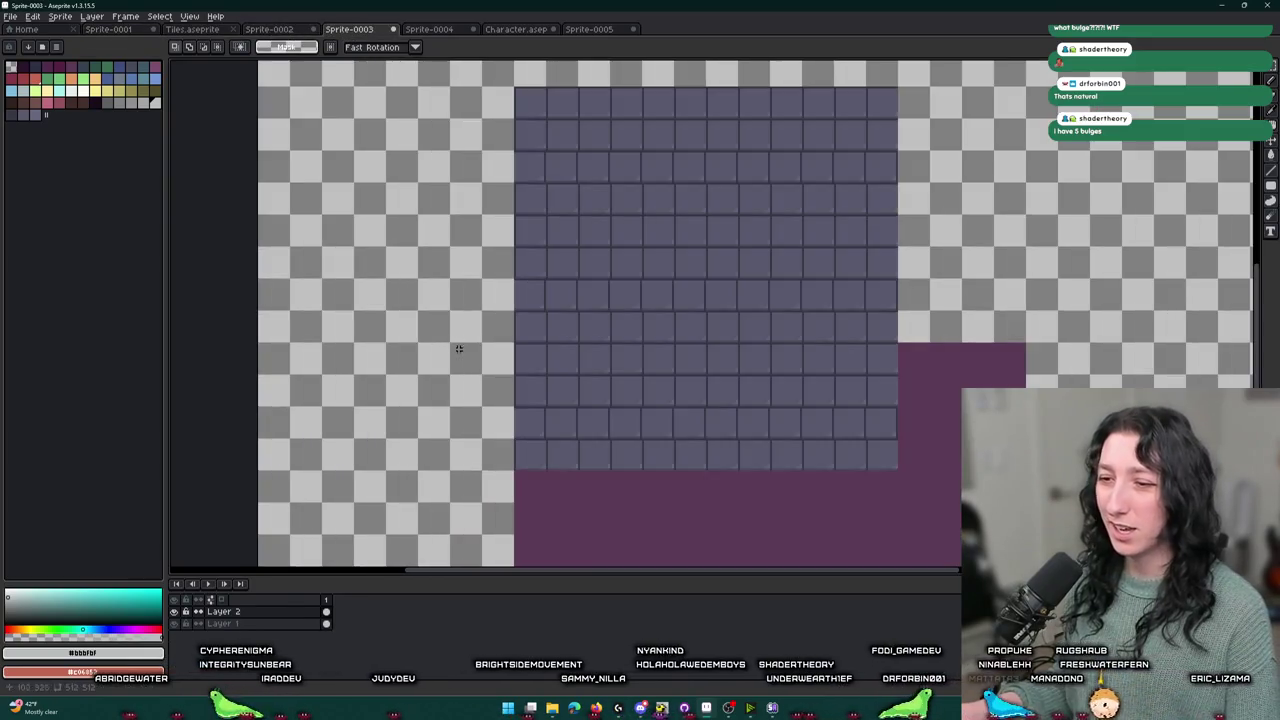
scroll(523, 397, up, 3)
scroll(472, 433, down, 2)
scroll(374, 360, up, 2)
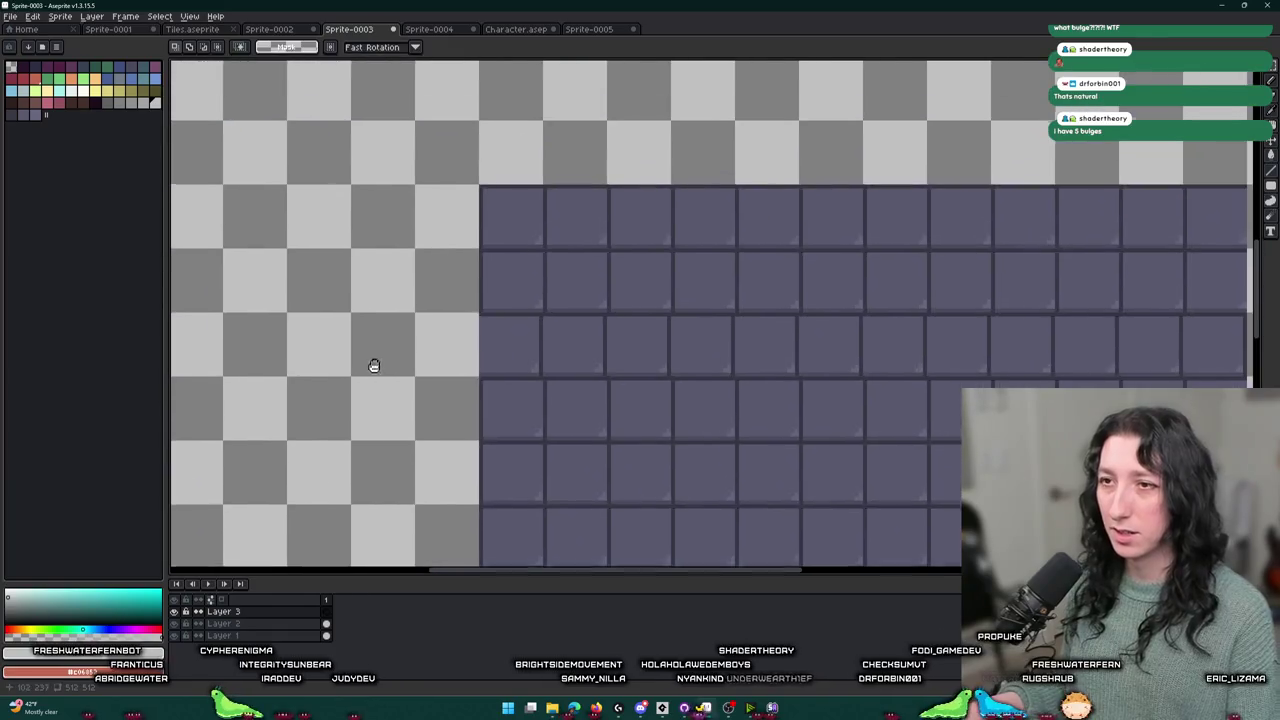
click(56, 47)
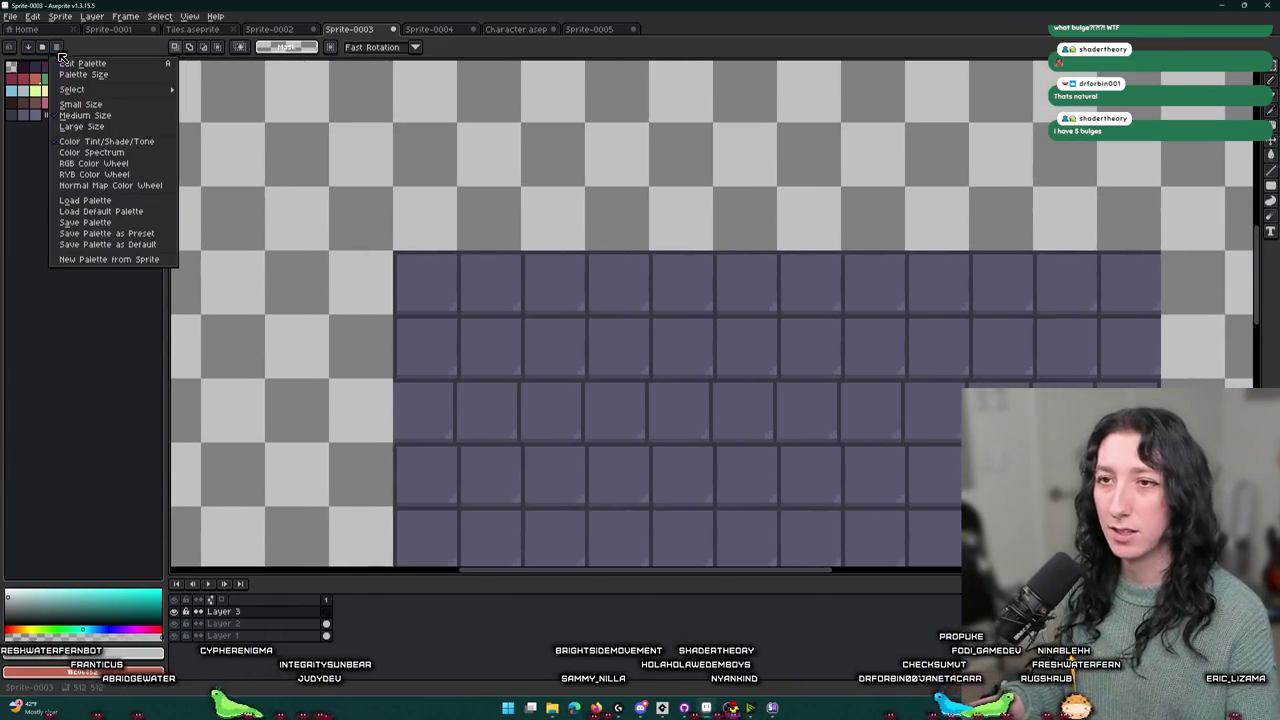
- Load a palette file and set one of its red-brown swatches as the drawing colour
click(100, 201)
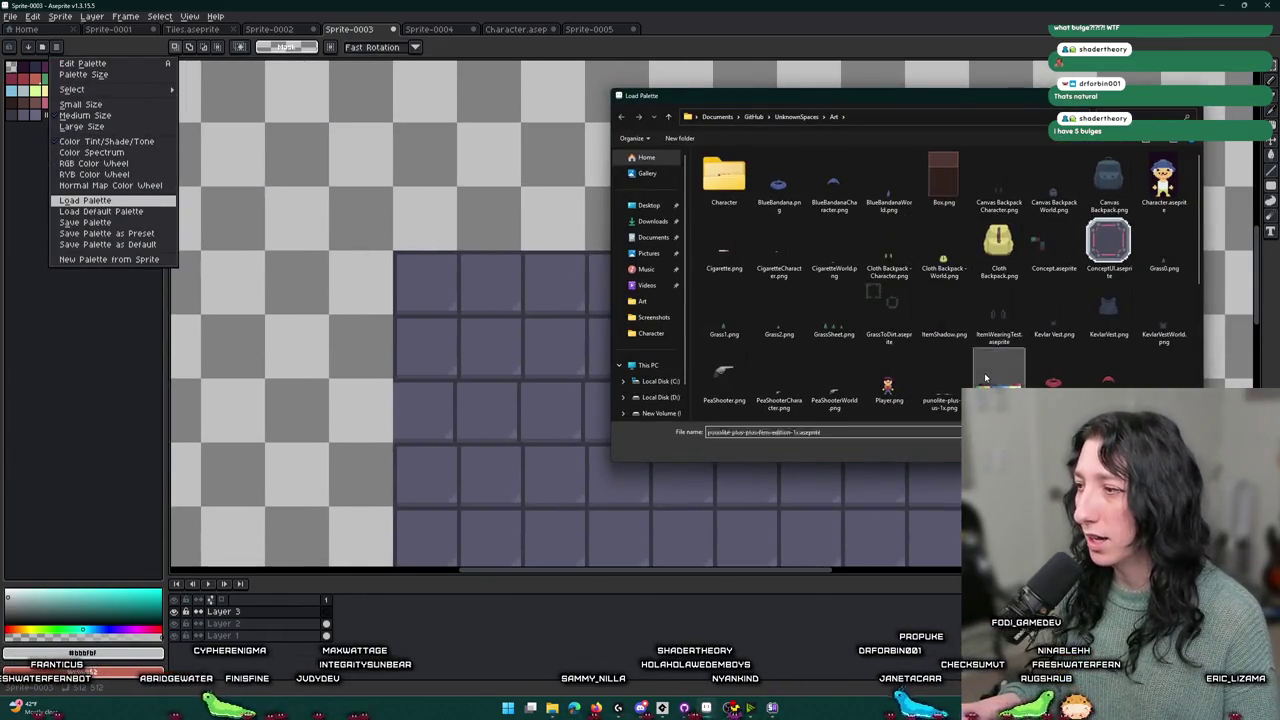
double_click(905, 343)
scroll(338, 173, right, 3)
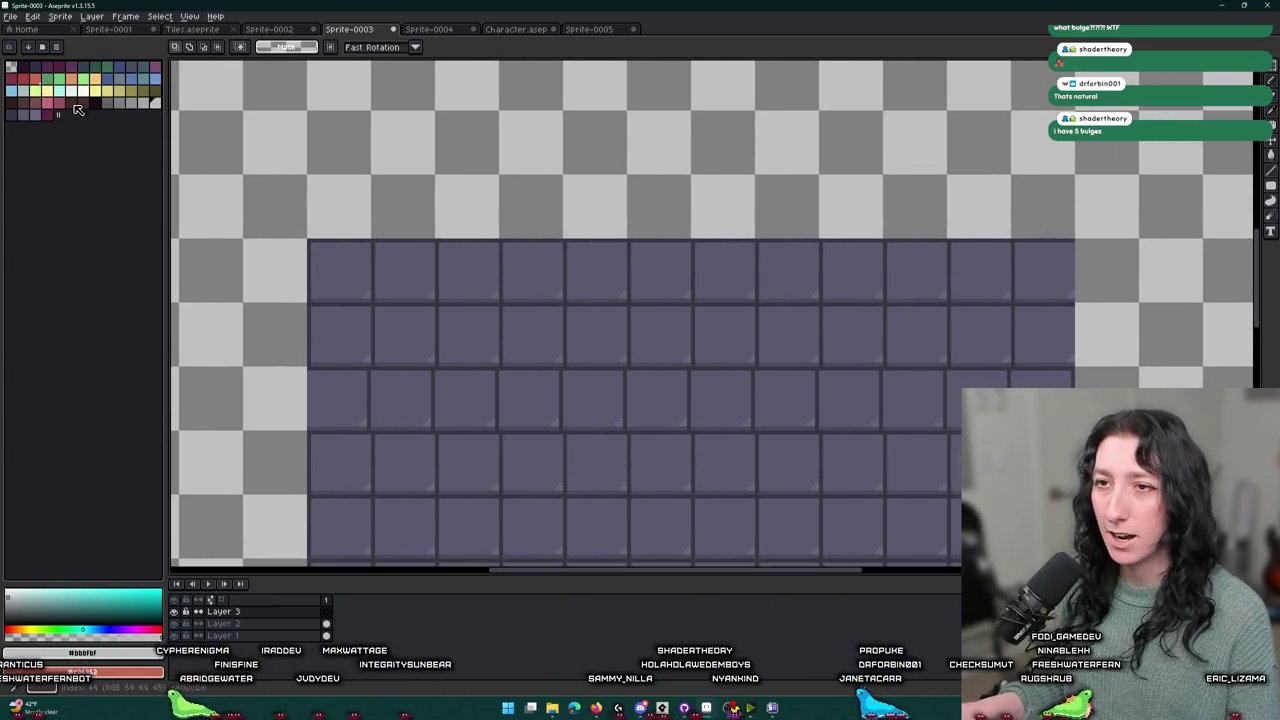
click(22, 100)
scroll(434, 300, up, 1)
scroll(260, 220, up, 1)
scroll(334, 191, left, 2)
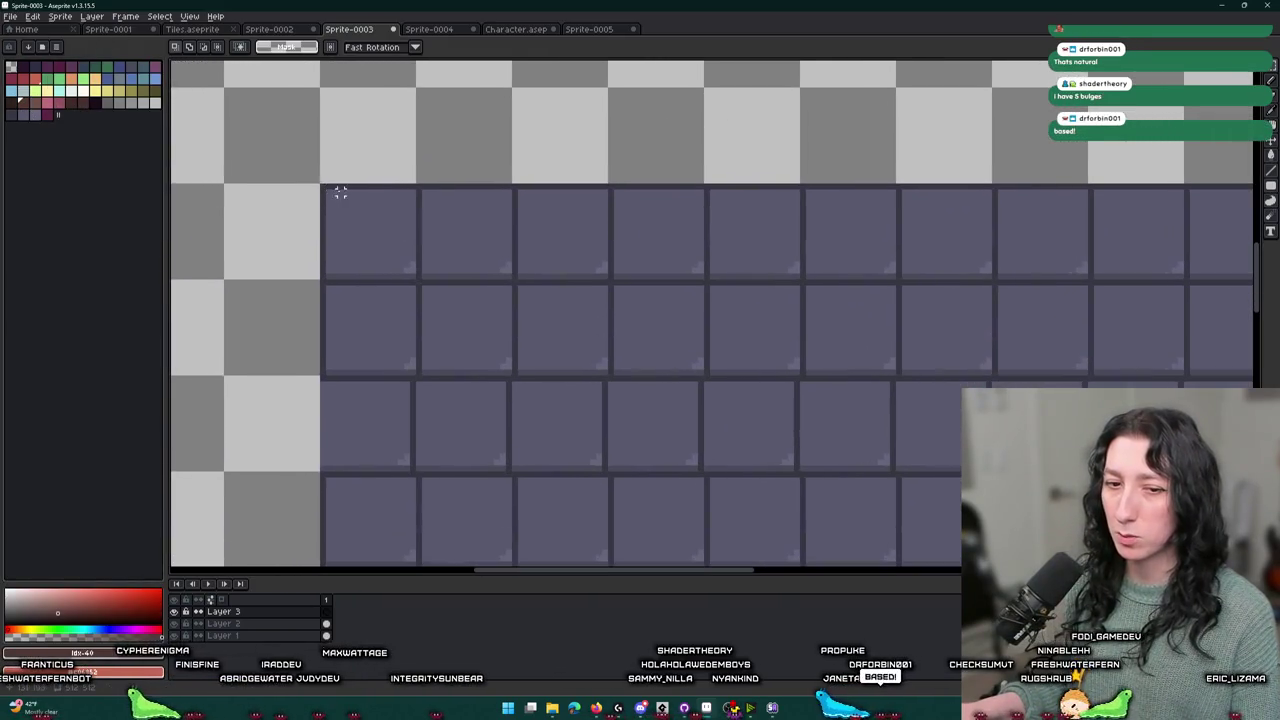
- Try filling a 2×2 block of top-left tiles brown, then undo it
drag(367, 334, 469, 234)
key(f)
scroll(423, 257, down, 4)
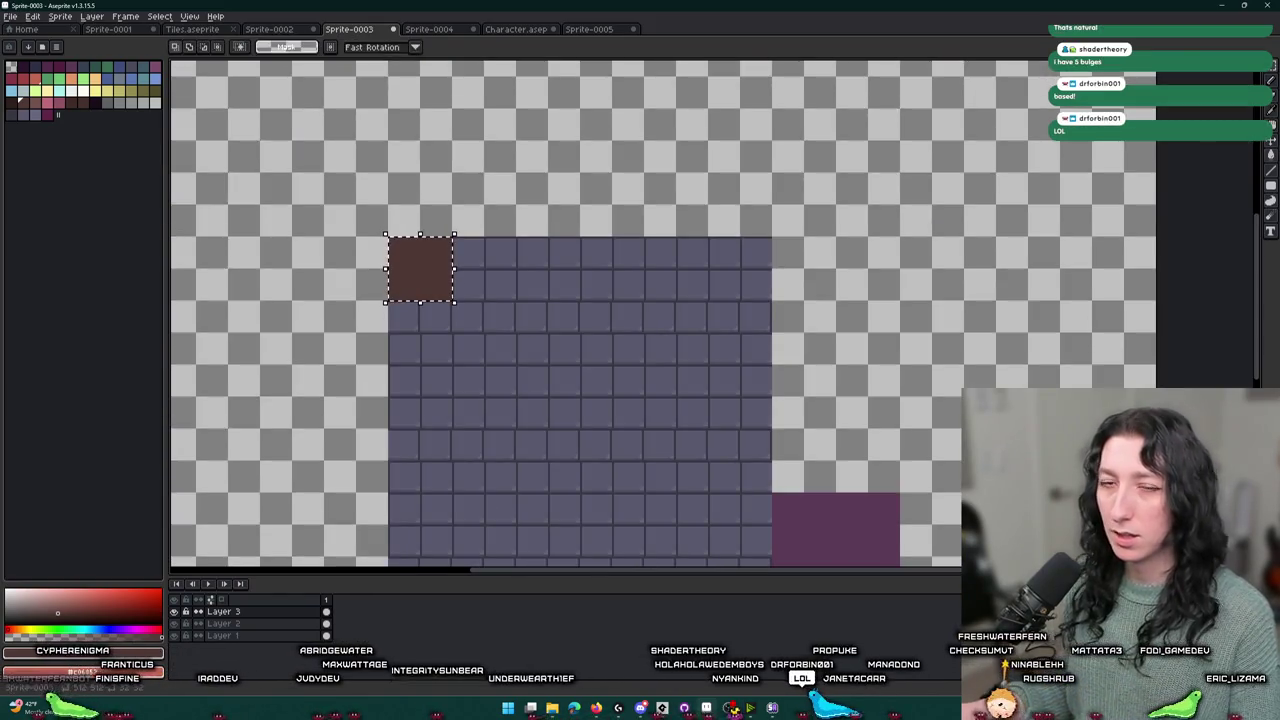
scroll(421, 265, up, 2)
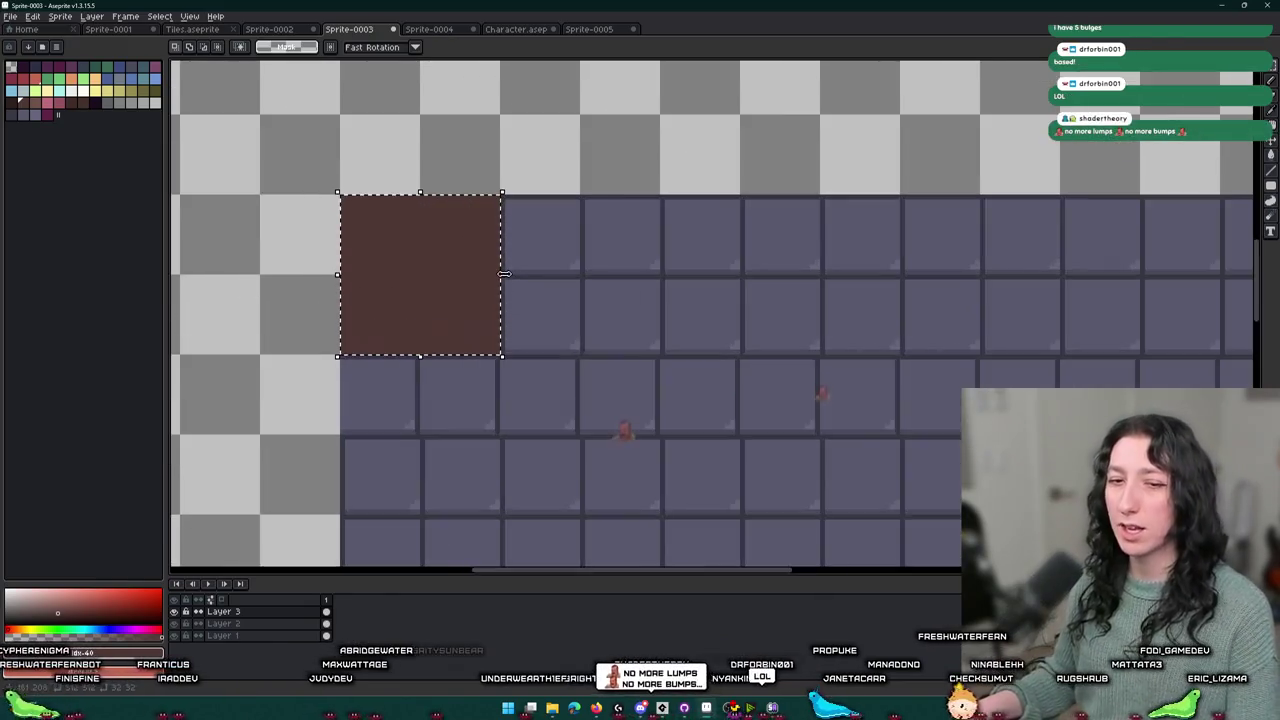
scroll(504, 273, up, 1)
key(ctrl+z)
key(ctrl+z)
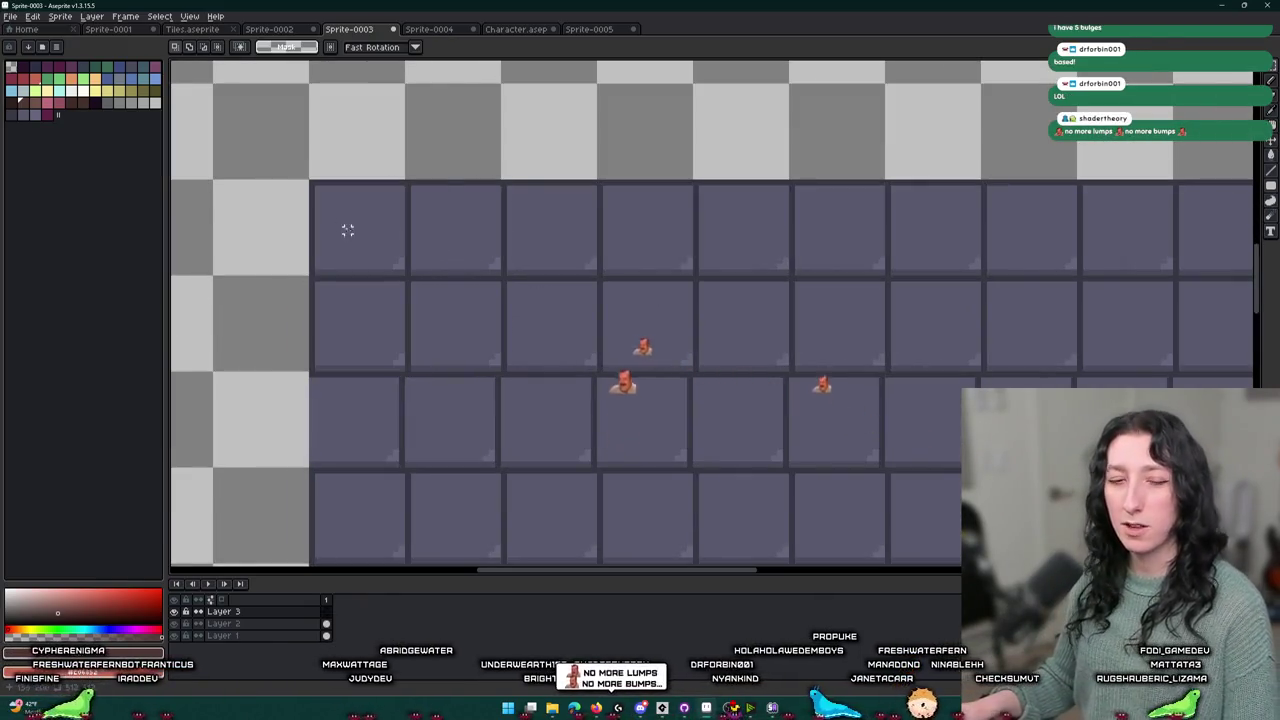
scroll(341, 224, up, 2)
- Fill a wide rectangle across the top-left tiles with brown
key(e)
key(m)
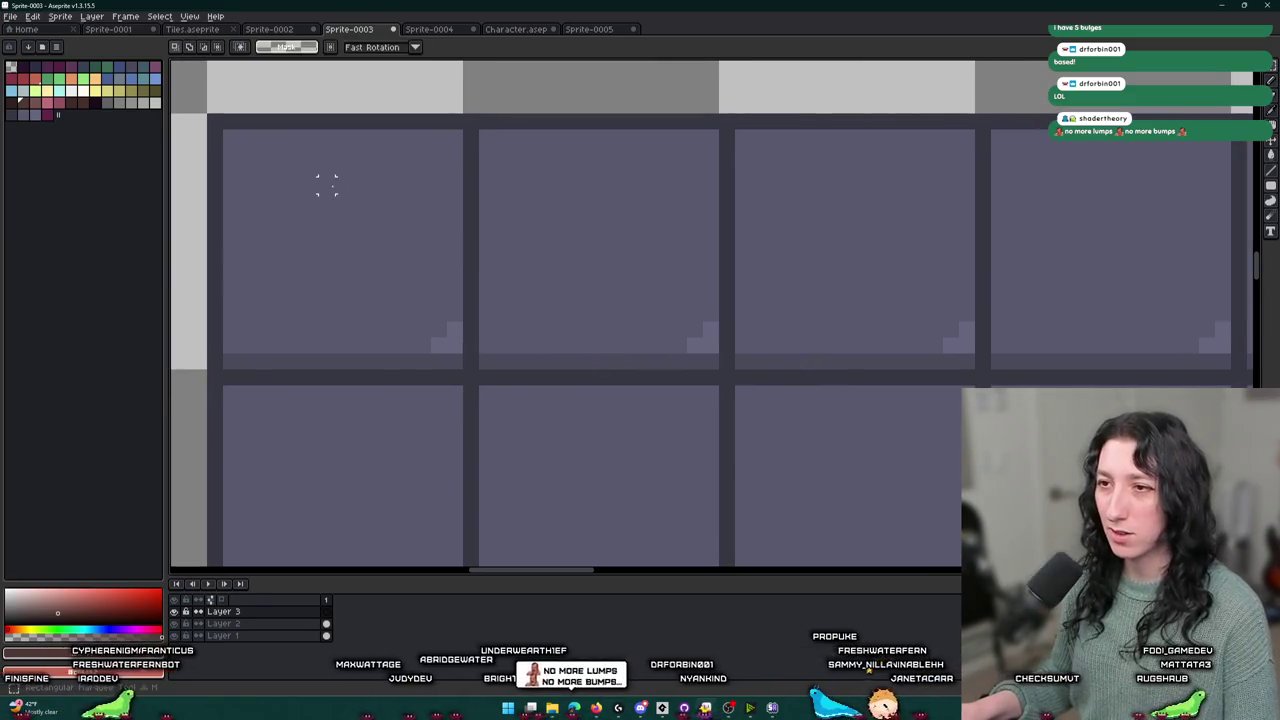
mouse_move(288, 178)
mouse_down()
mouse_move(508, 286)
mouse_move(688, 322)
mouse_up()
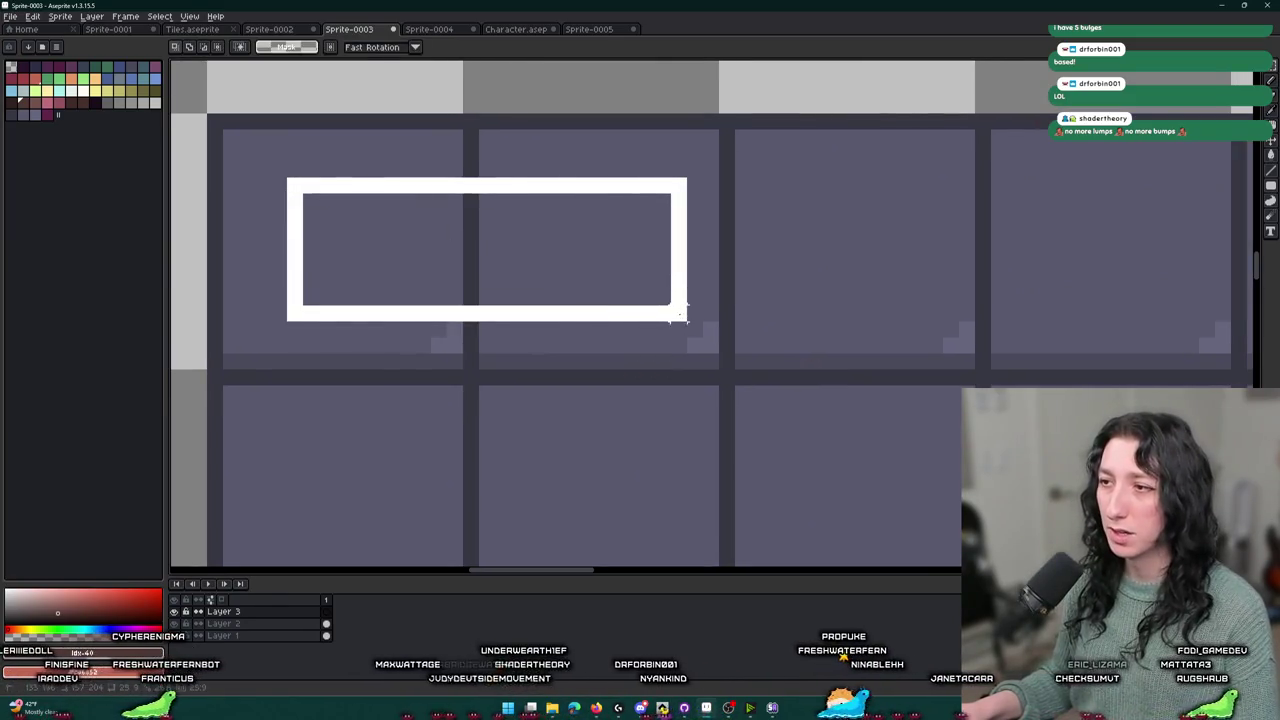
key(g)
click(474, 281)
scroll(386, 270, up, 2)
- Draw a dark strip along the panel's bottom edge and fill the gap above it brown
key(b)
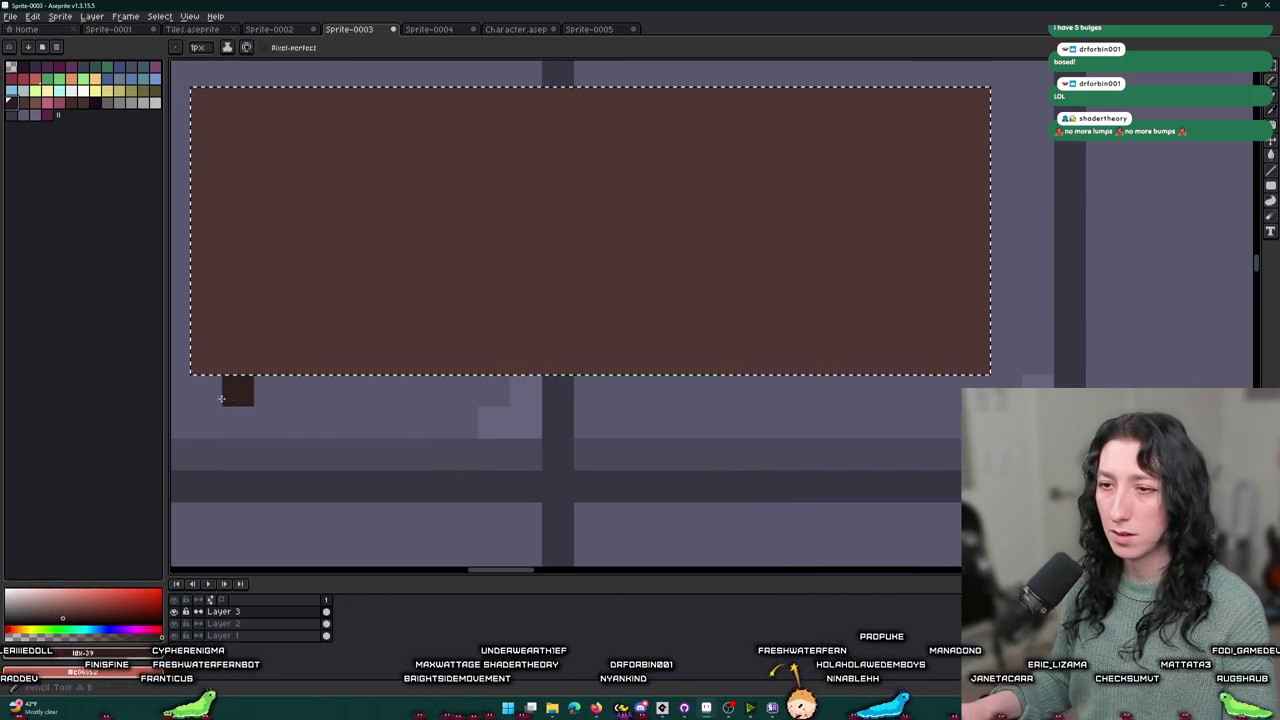
key(ctrl+d)
drag(206, 390, 944, 414)
key(g)
click(923, 390)
scroll(923, 383, down, 3)
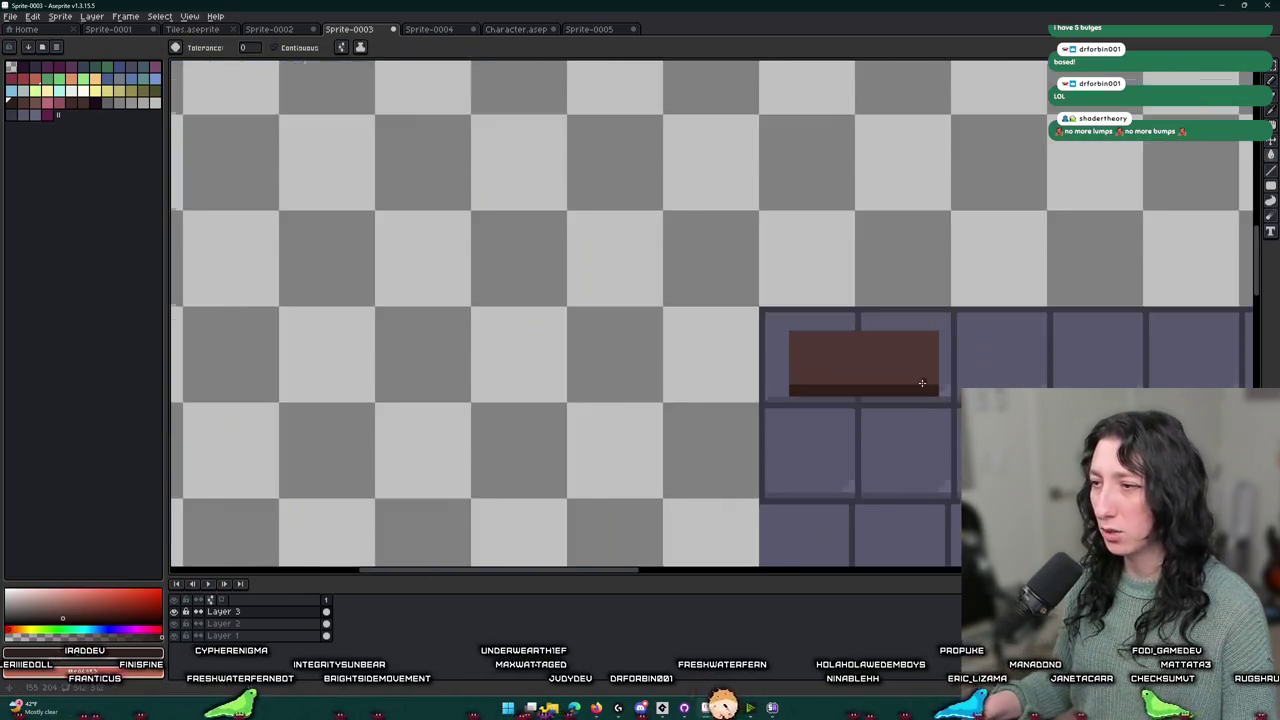
scroll(551, 330, down, 1)
scroll(551, 330, up, 1)
- Nudge the brown panel one pixel left and one pixel up
key(m)
drag(364, 255, 737, 442)
key(Left)
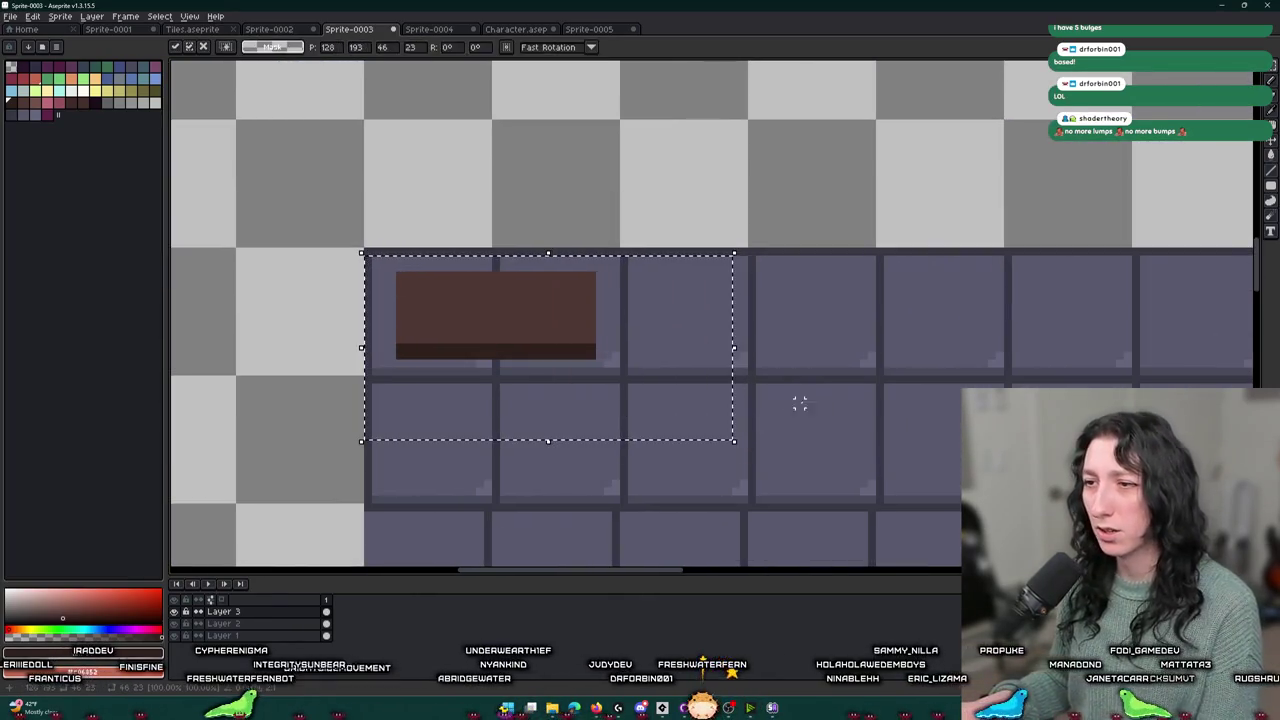
key(ctrl+d)
scroll(558, 369, down, 1)
scroll(560, 369, up, 4)
scroll(640, 357, down, 2)
scroll(675, 360, up, 1)
drag(680, 362, 280, 180)
key(Up)
key(ctrl+d)
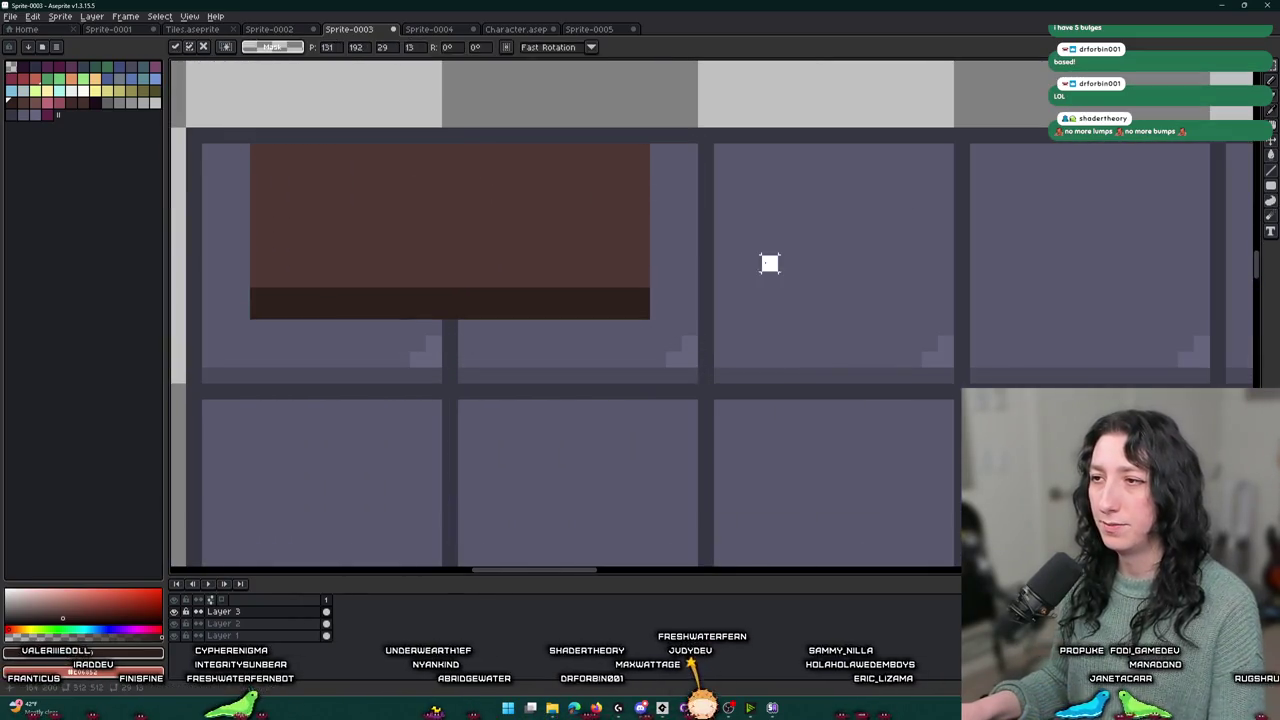
- Draw a dark pixel row below the panel and nudge the panel down one pixel
key(b)
mouse_move(641, 326)
mouse_down()
mouse_move(257, 323)
mouse_move(260, 341)
mouse_move(626, 343)
mouse_move(453, 236)
mouse_up()
scroll(645, 343, down, 3)
key(m)
key(Down)
key(ctrl+d)
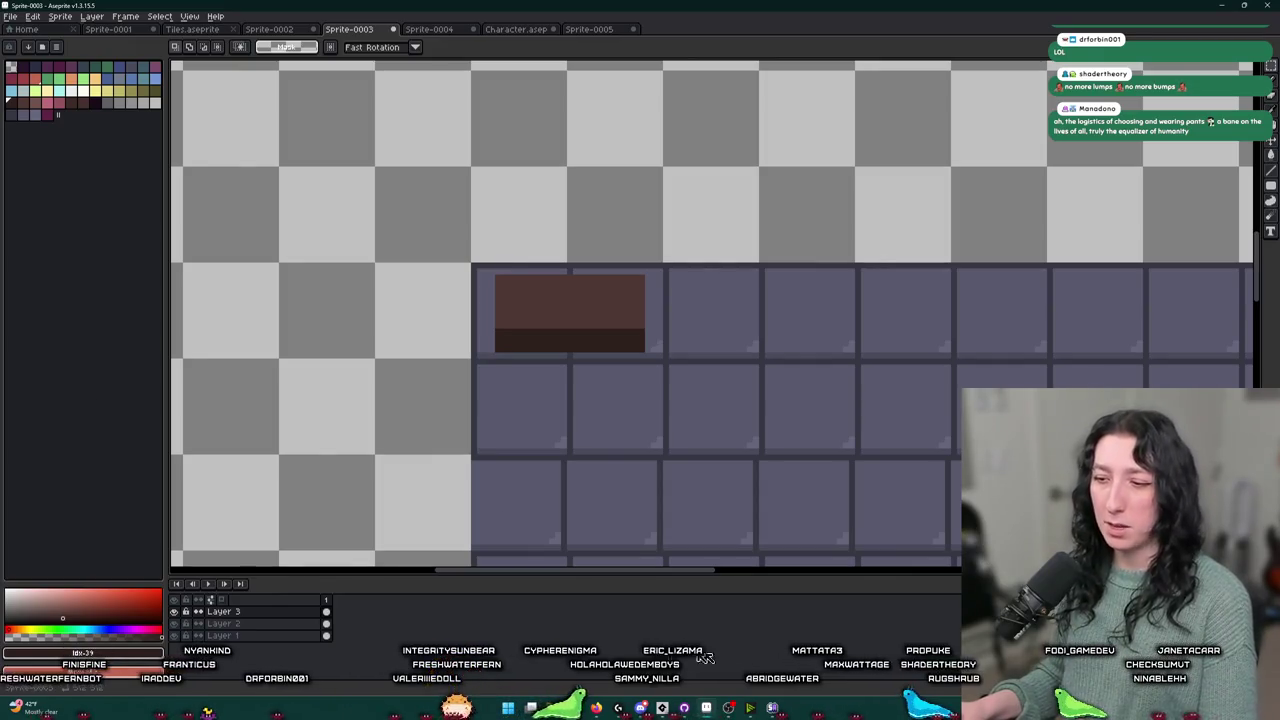
mouse_move(596, 707)
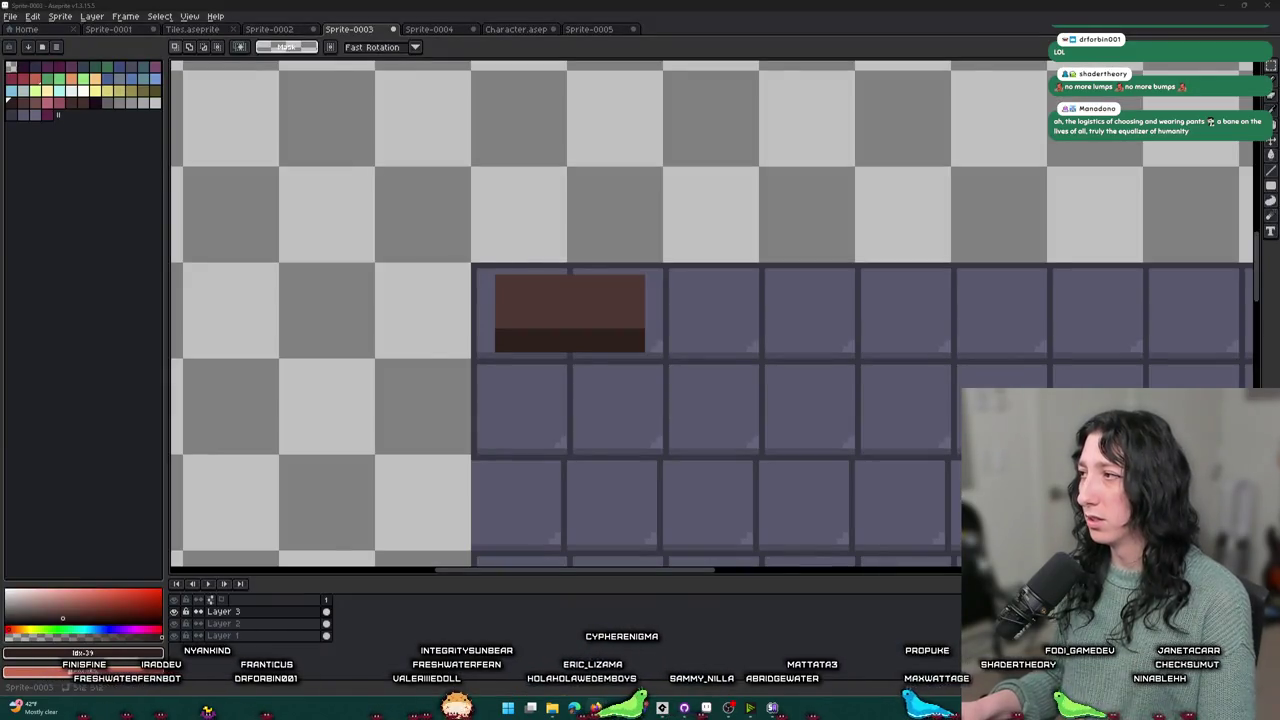
- Go from the comments back to BBC Earth's underwater video and make it fullscreen
click(574, 707)
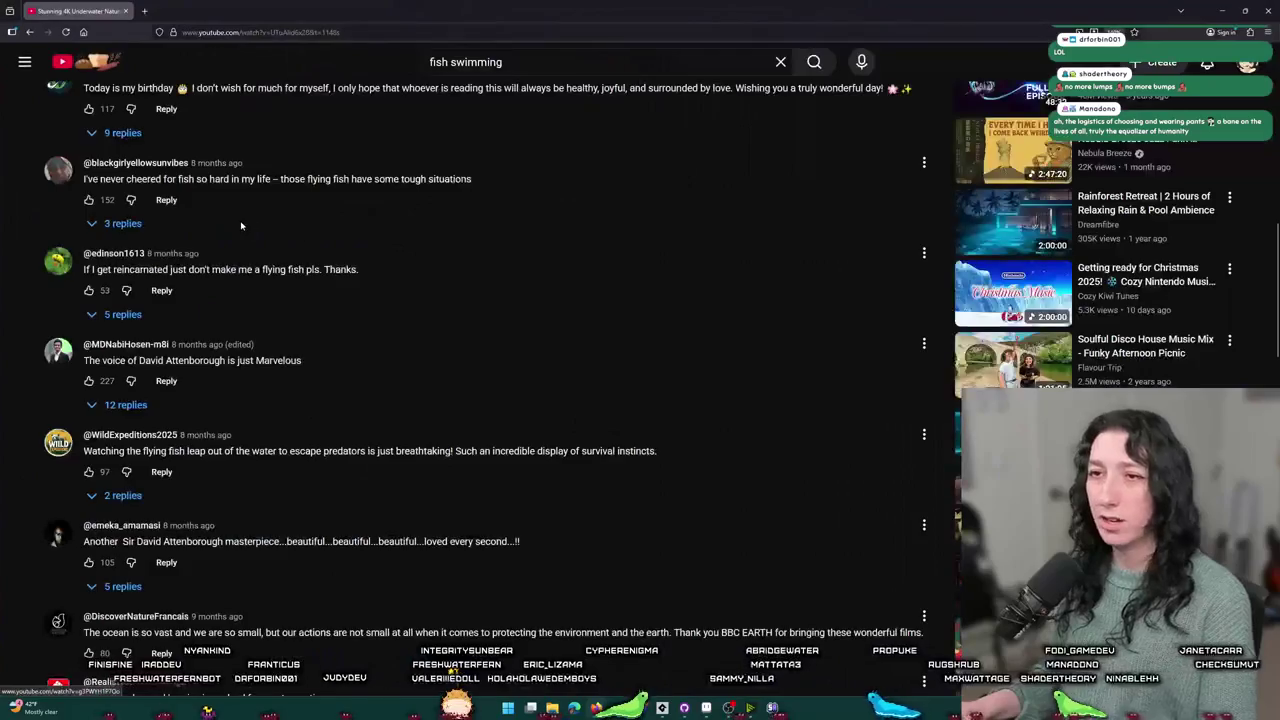
drag(222, 180, 370, 180)
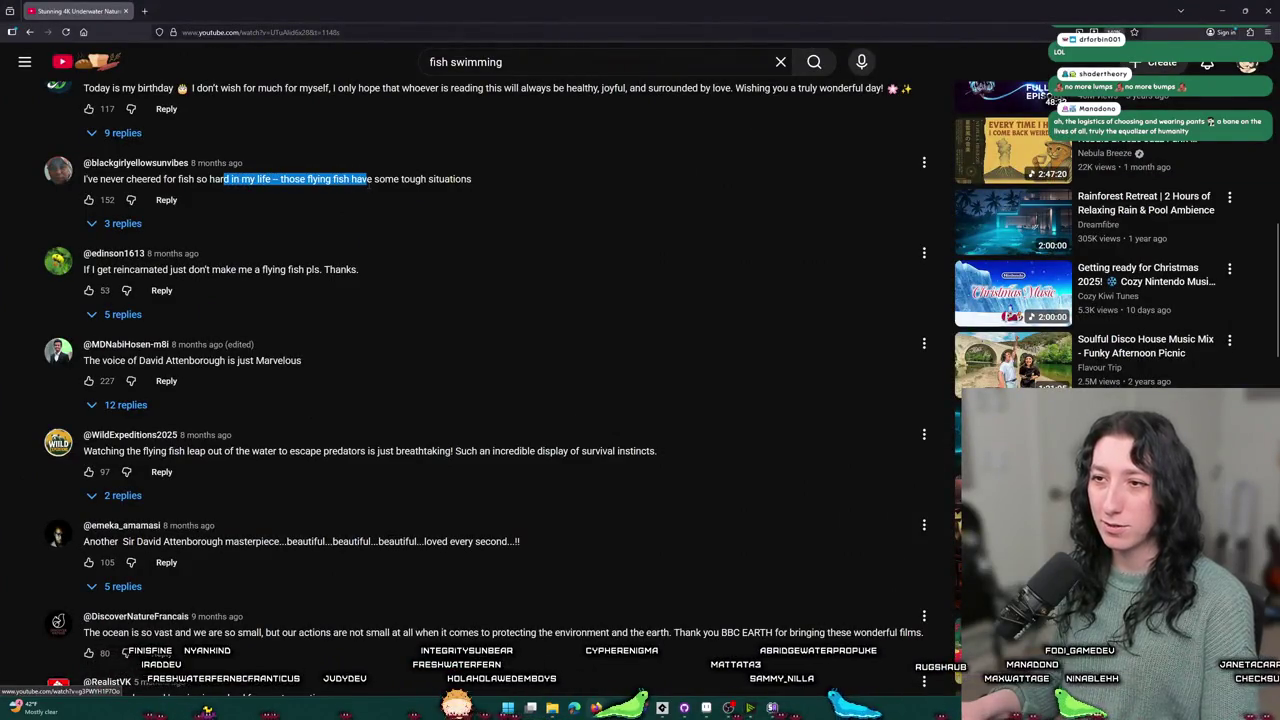
click(514, 181)
key(Home)
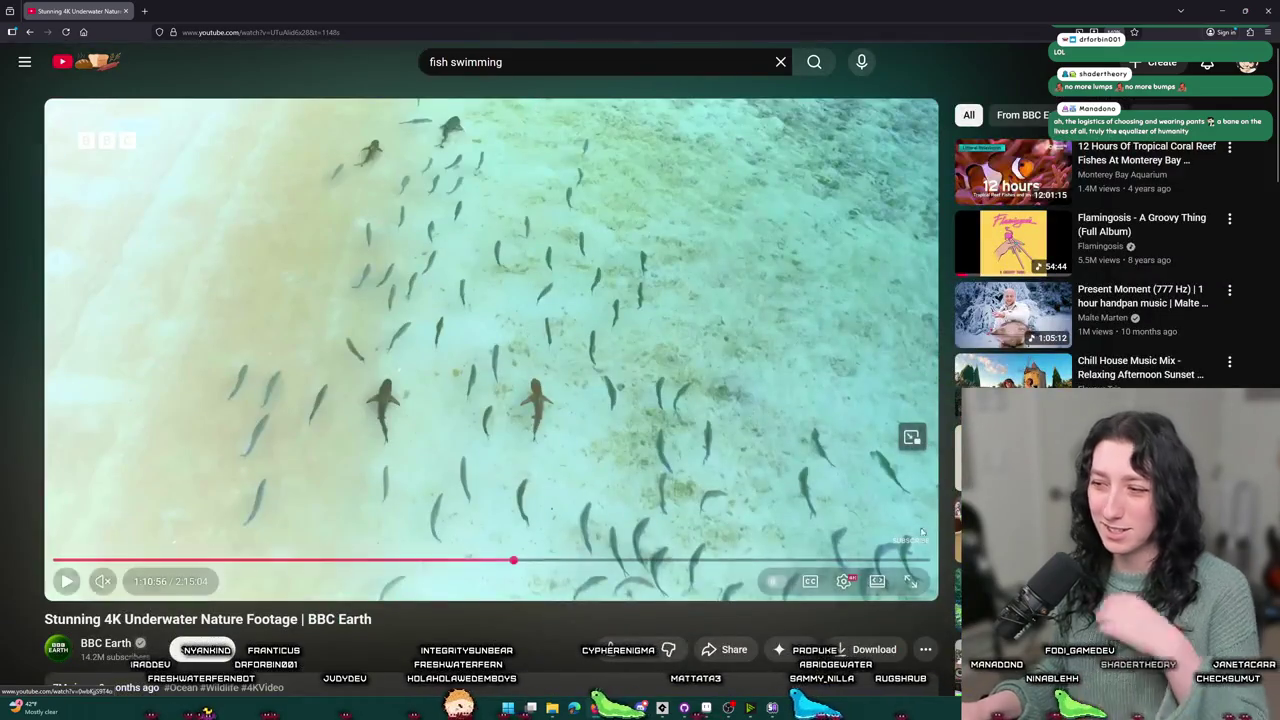
click(911, 581)
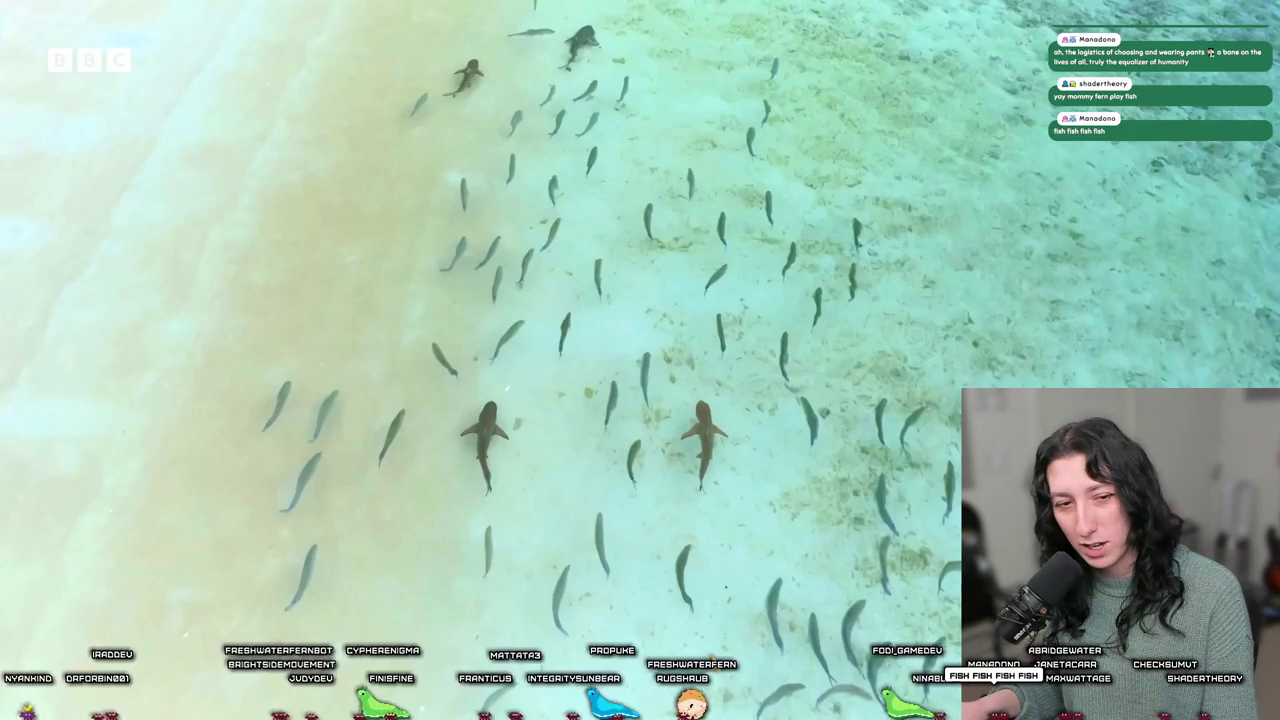
- Resume playback of the fullscreen BBC Earth underwater video
key(space)
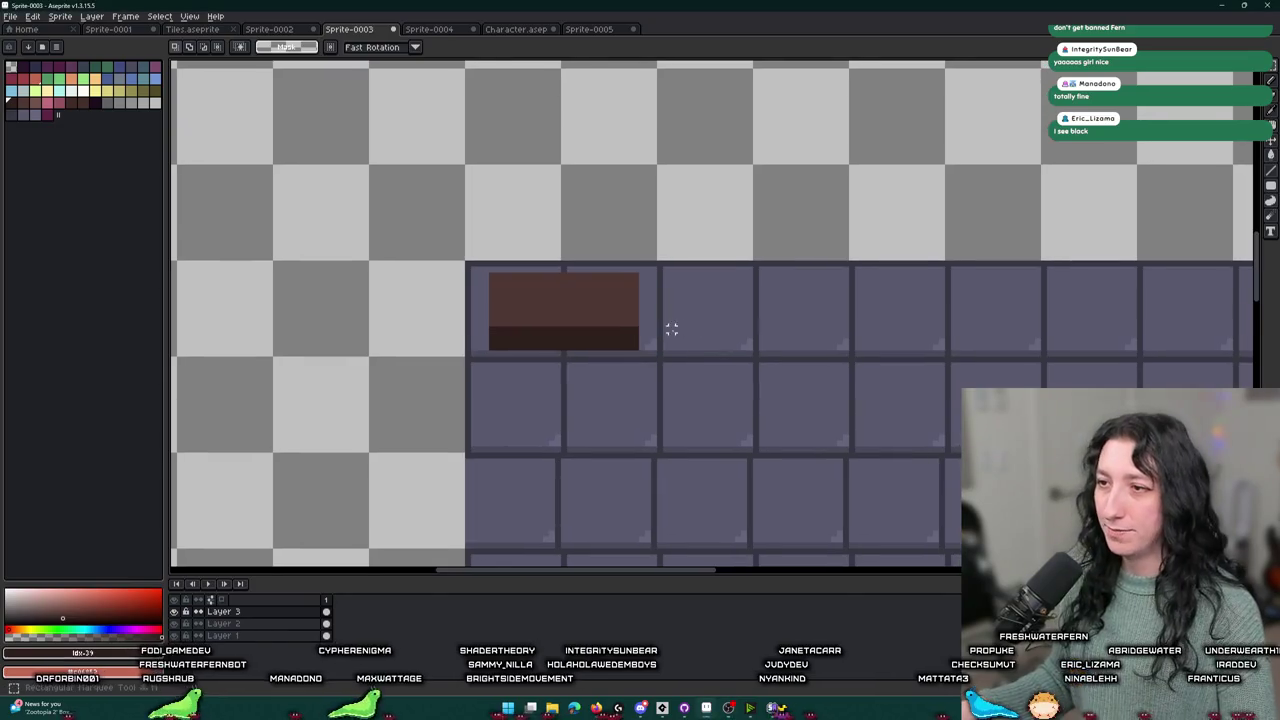
- Select the brown block on the first tile and fill both its bands green
scroll(446, 246, up, 1)
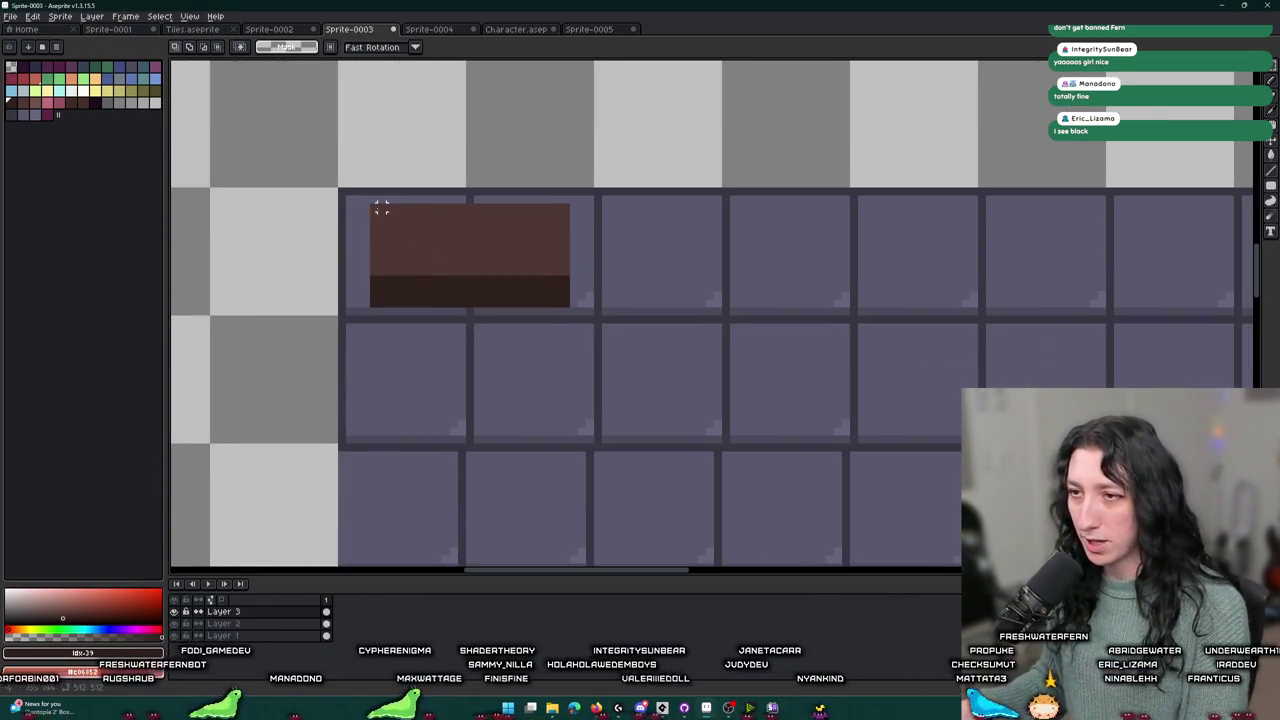
drag(446, 246, 562, 310)
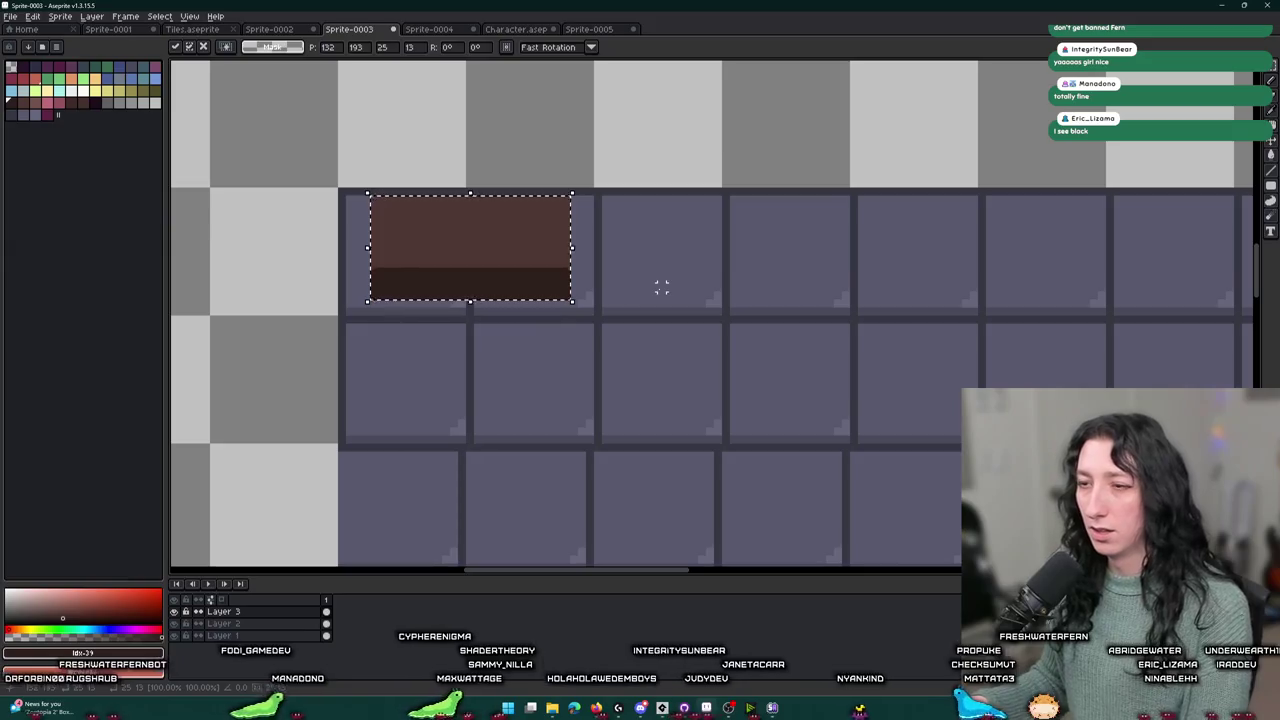
scroll(660, 288, down, 2)
scroll(660, 288, up, 2)
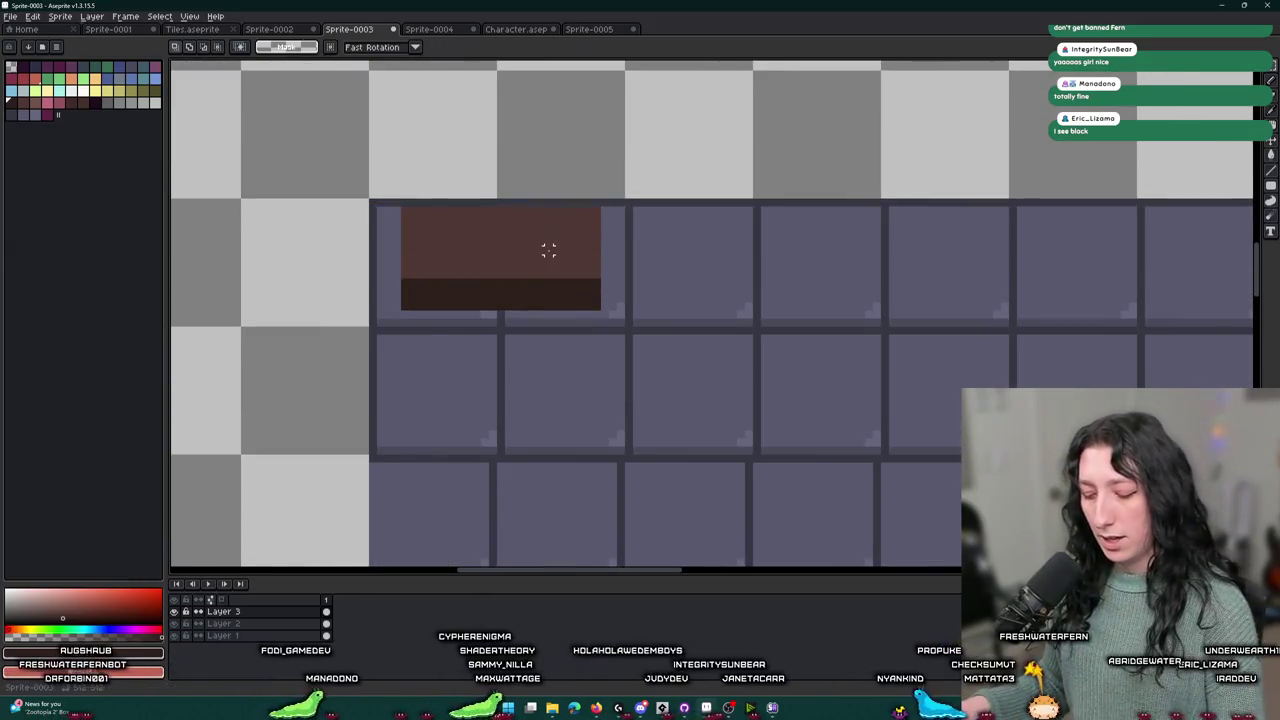
key(i)
scroll(566, 217, up, 3)
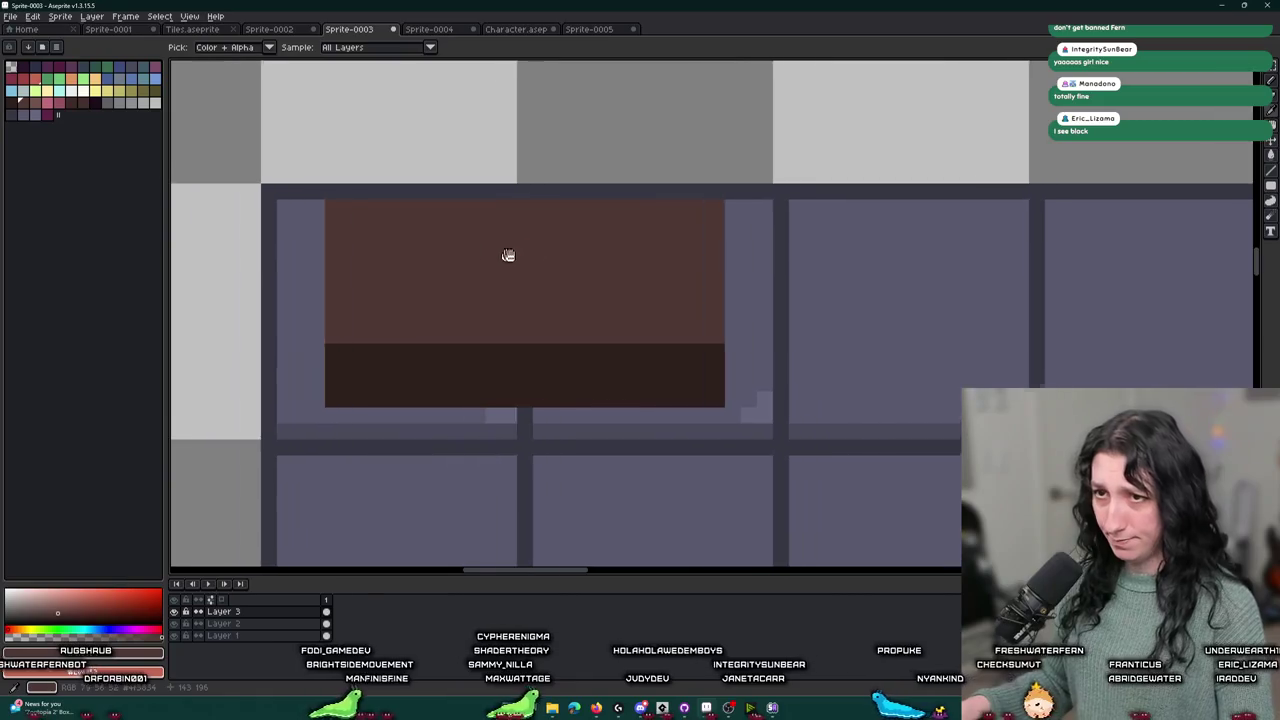
click(106, 66)
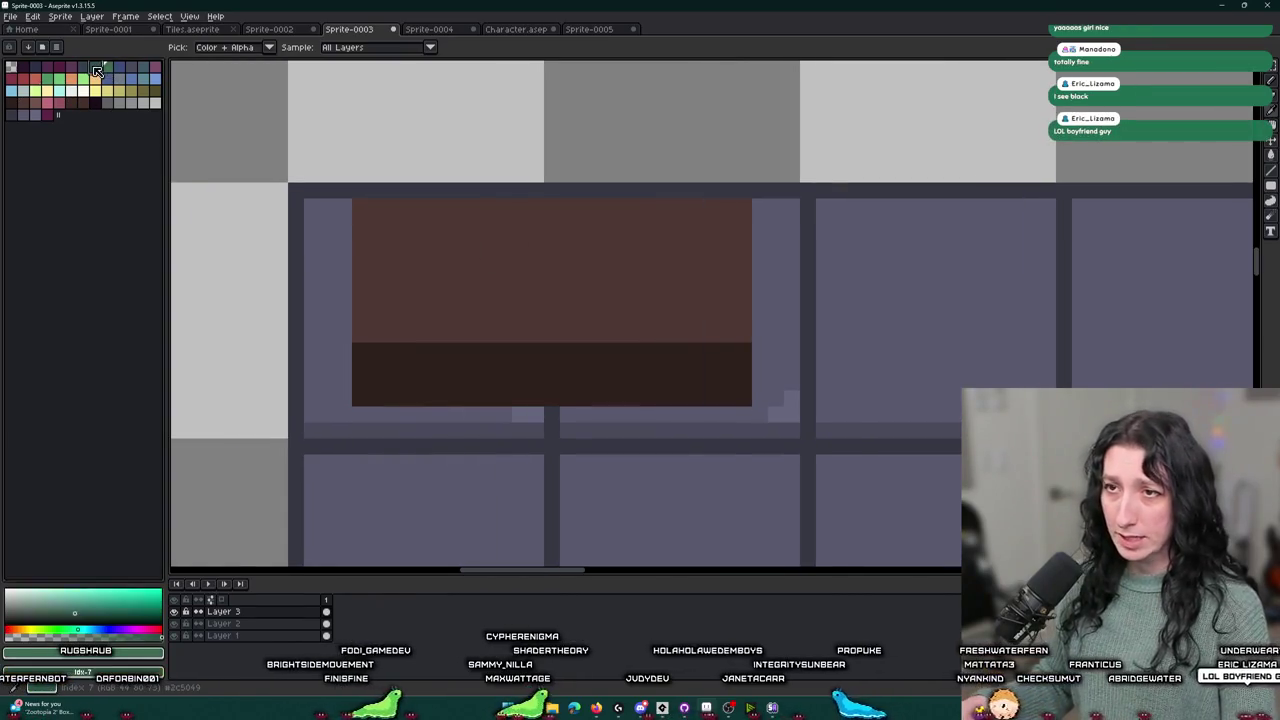
key(g)
click(503, 283)
click(446, 361)
- Recolour the block's lower band a darker green
scroll(446, 361, down, 4)
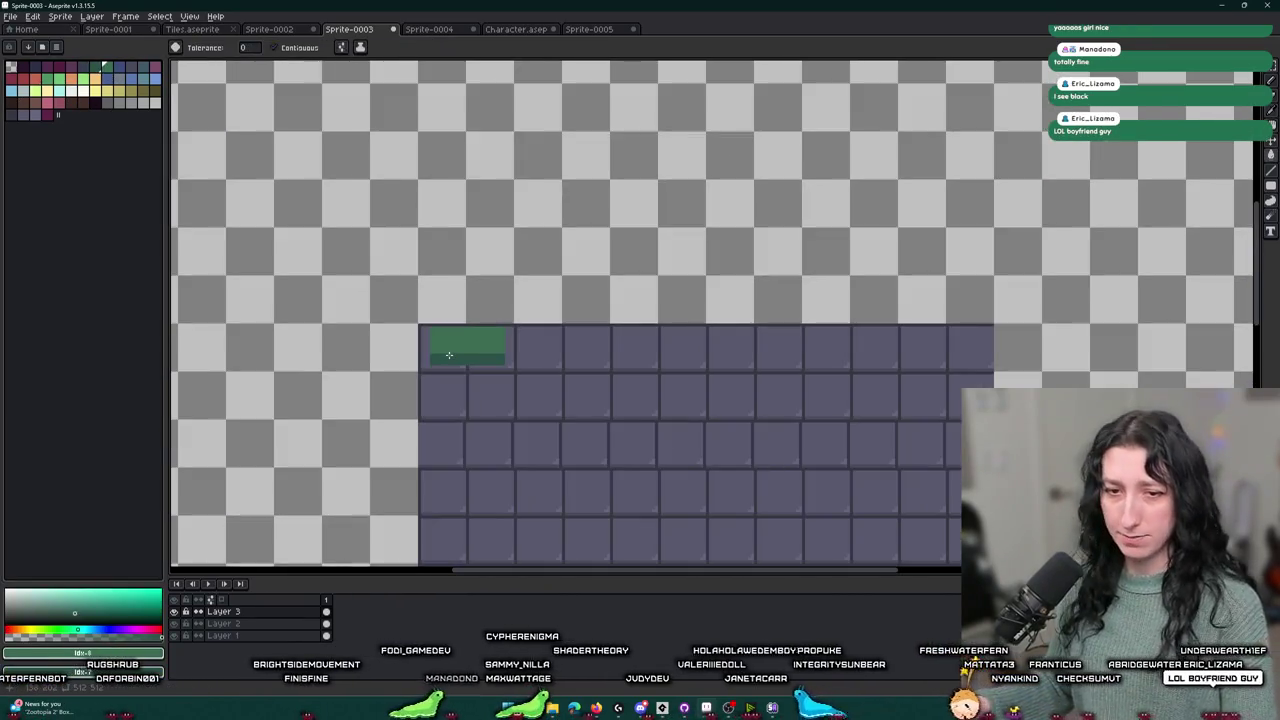
scroll(449, 355, up, 2)
key(ctrl+z)
key(ctrl+z)
scroll(428, 320, up, 2)
key(ctrl+y)
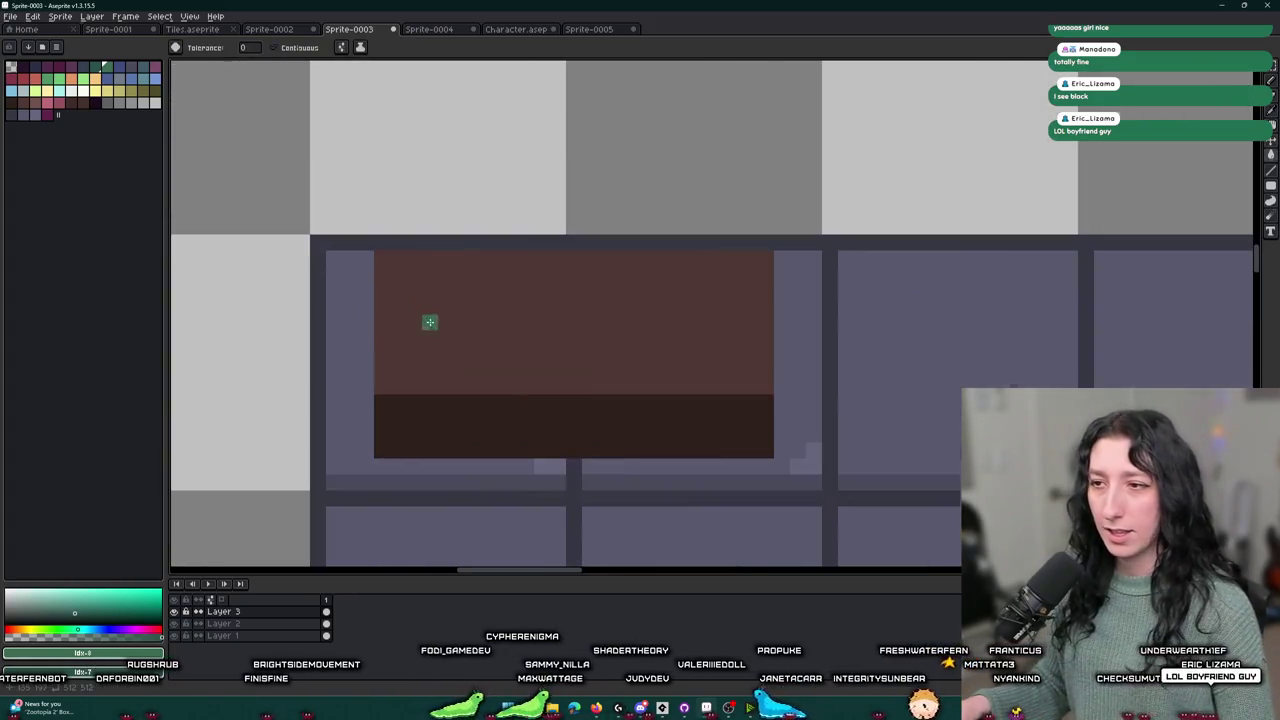
click(85, 72)
click(400, 406)
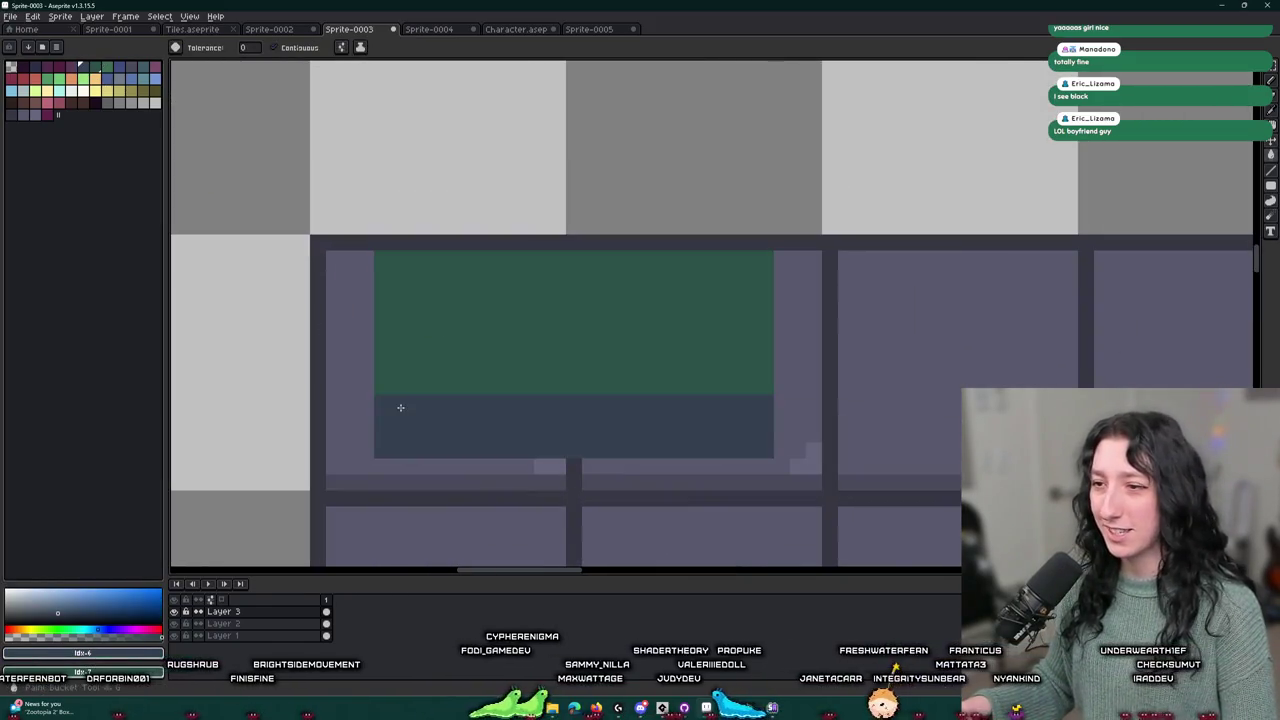
- Refill the top band slate grey and the lower band darker navy
scroll(420, 410, down, 4)
scroll(435, 400, up, 5)
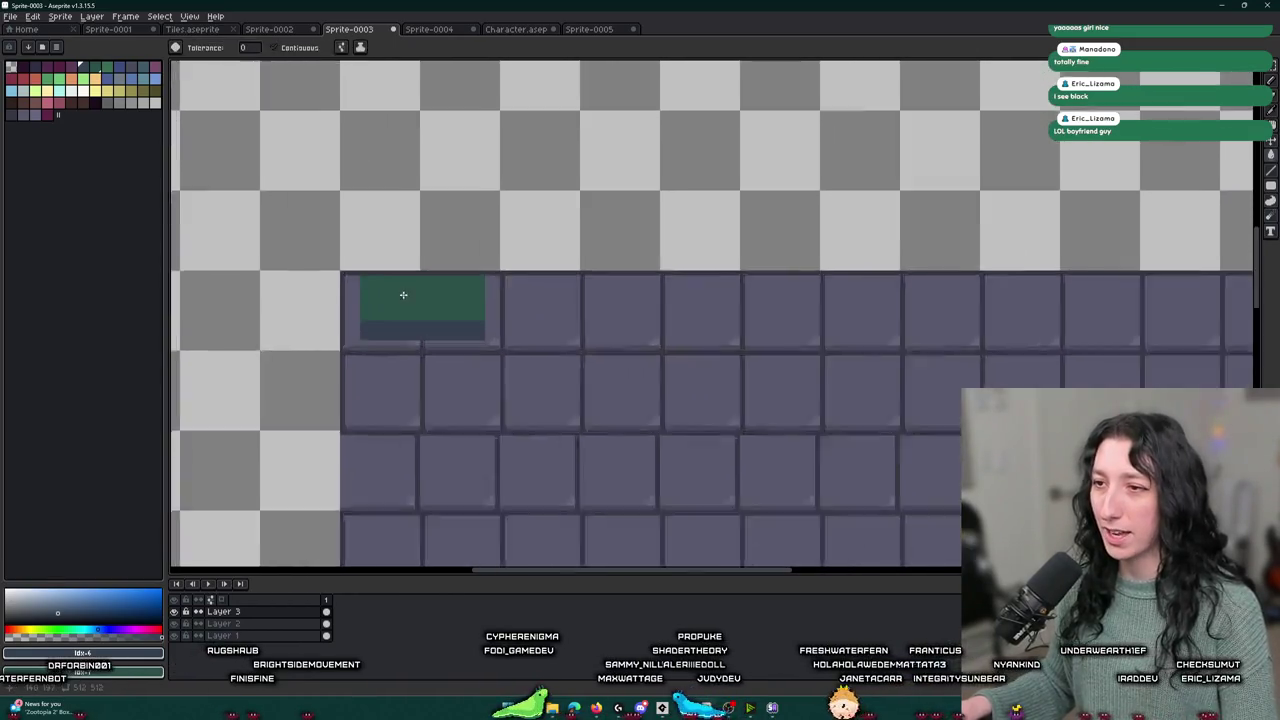
click(46, 72)
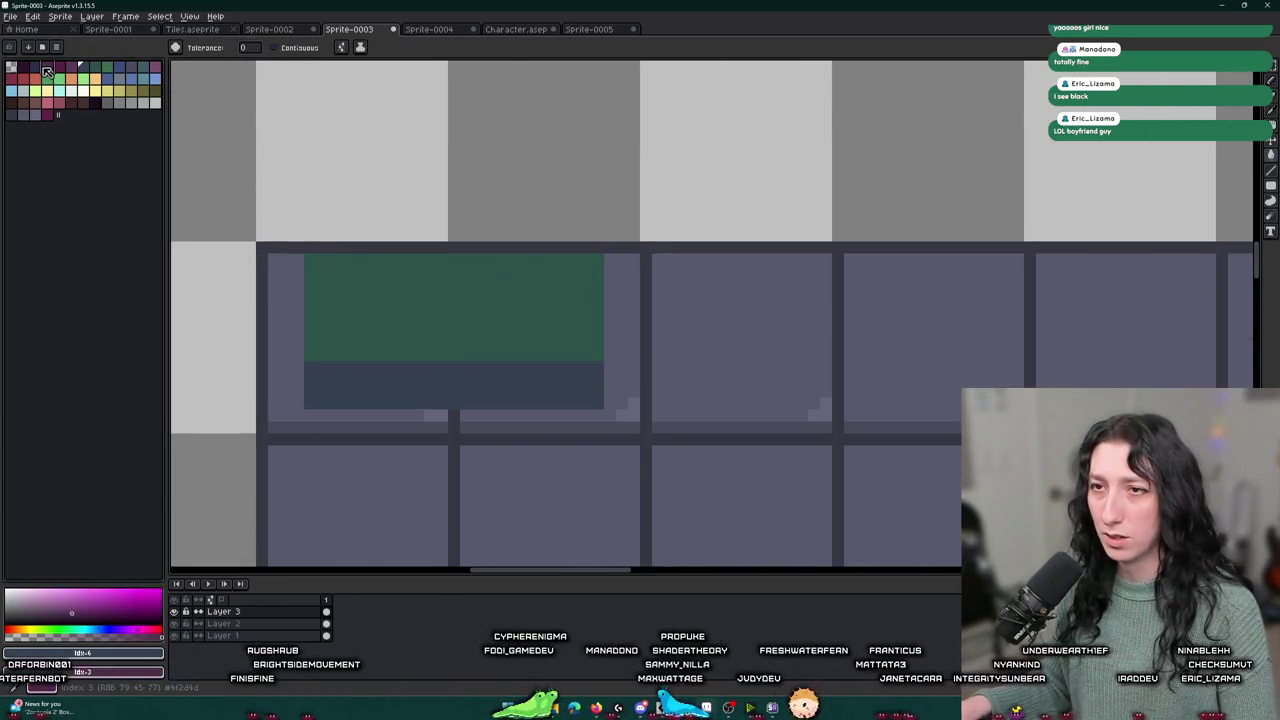
click(34, 70)
click(474, 337)
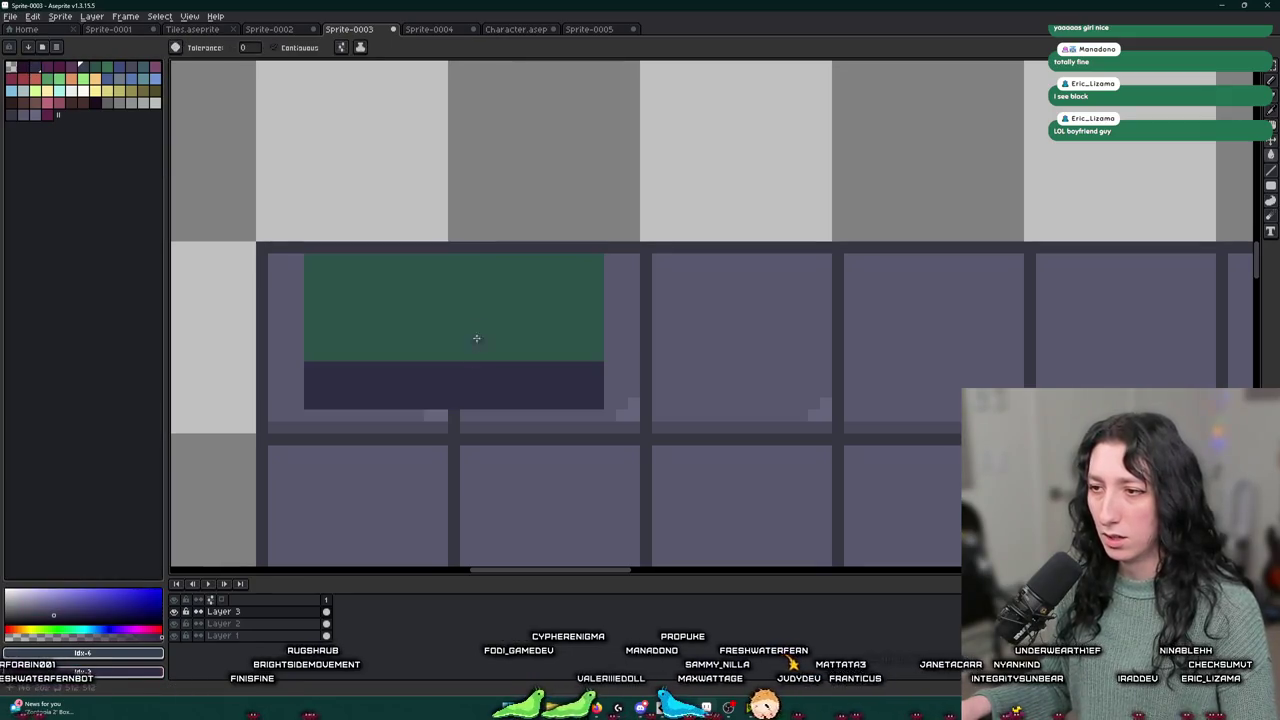
scroll(477, 324, down, 2)
scroll(493, 372, up, 2)
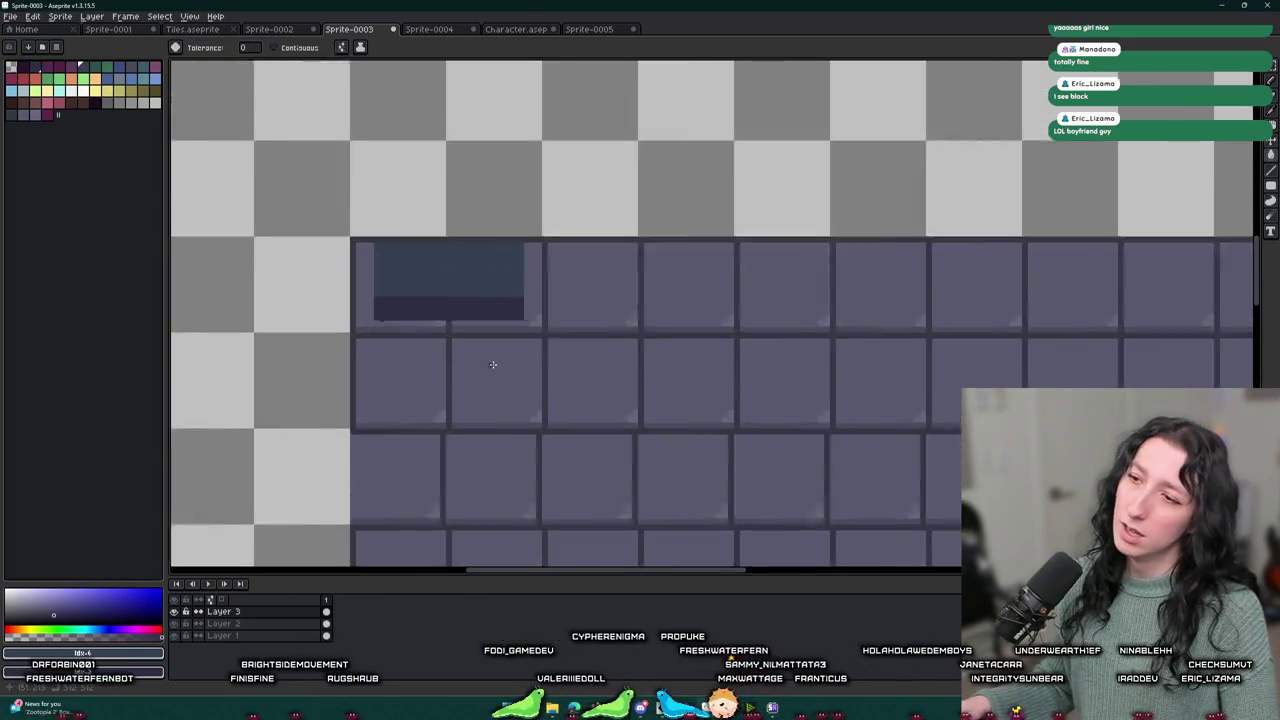
scroll(487, 300, down, 3)
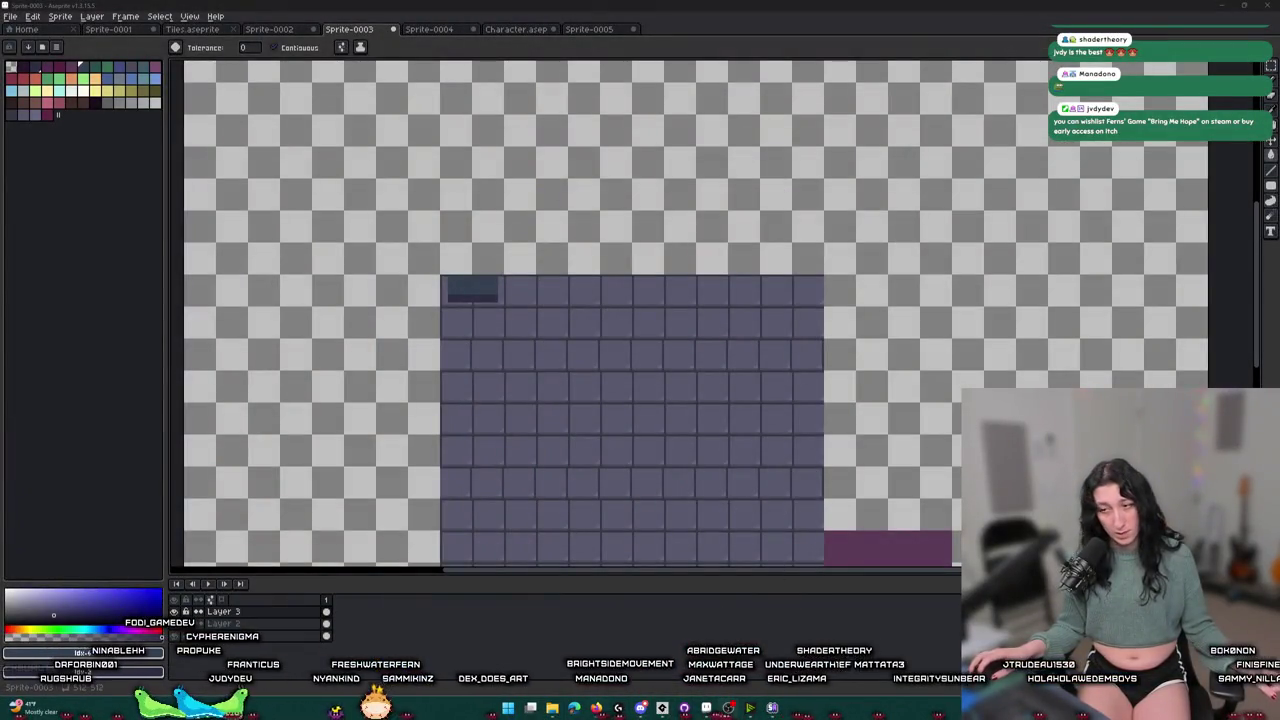
- Launch Steam, filter the library by 'bri', and open Bring Me Hope's store page
click(508, 707)
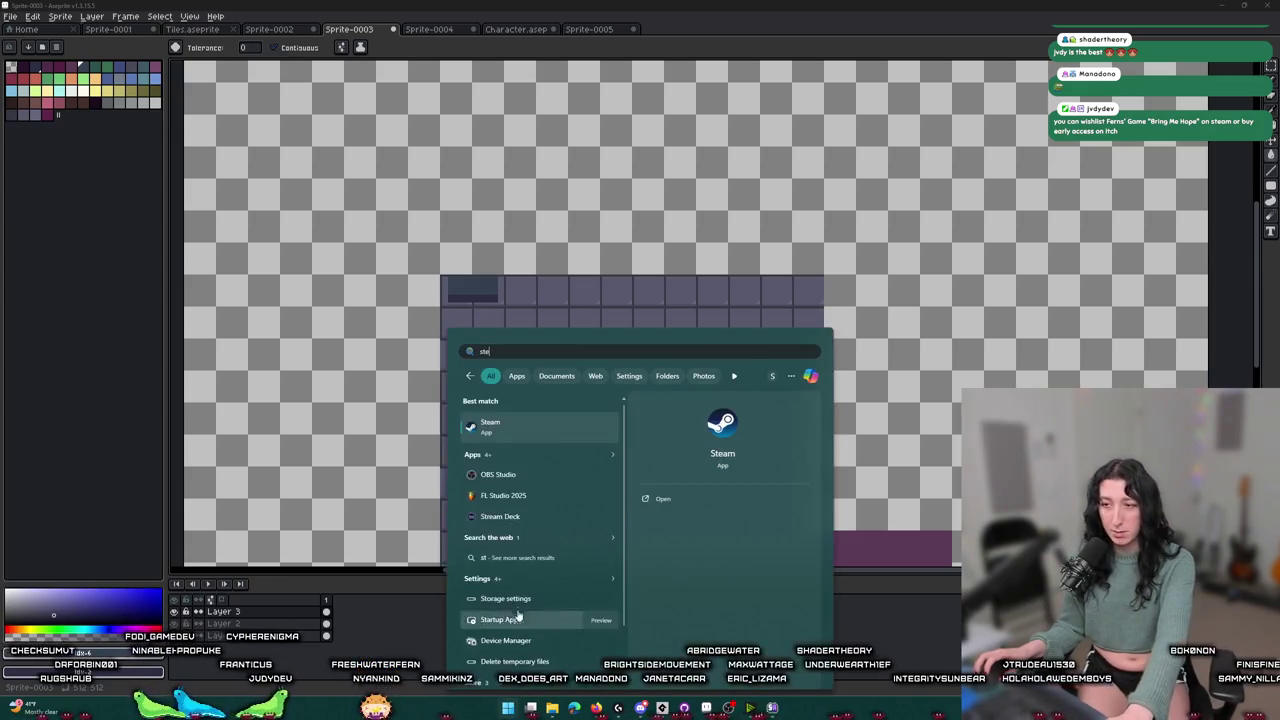
click(538, 430)
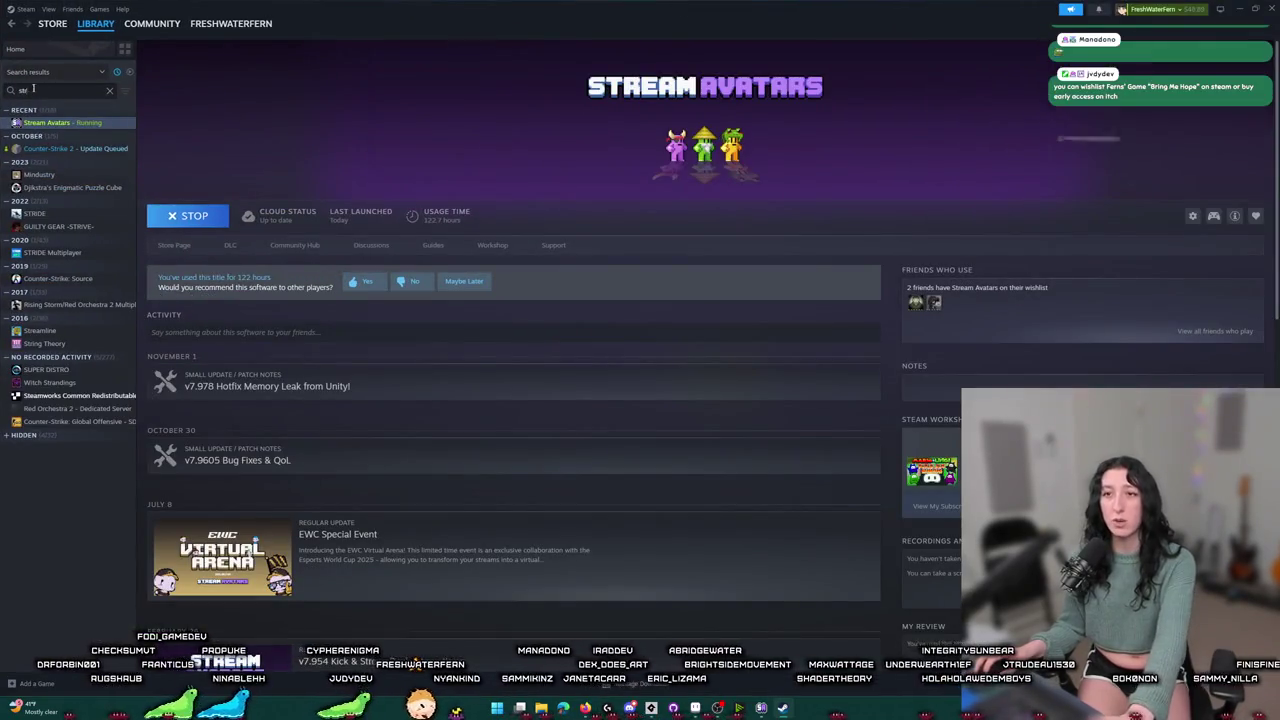
text(bri)
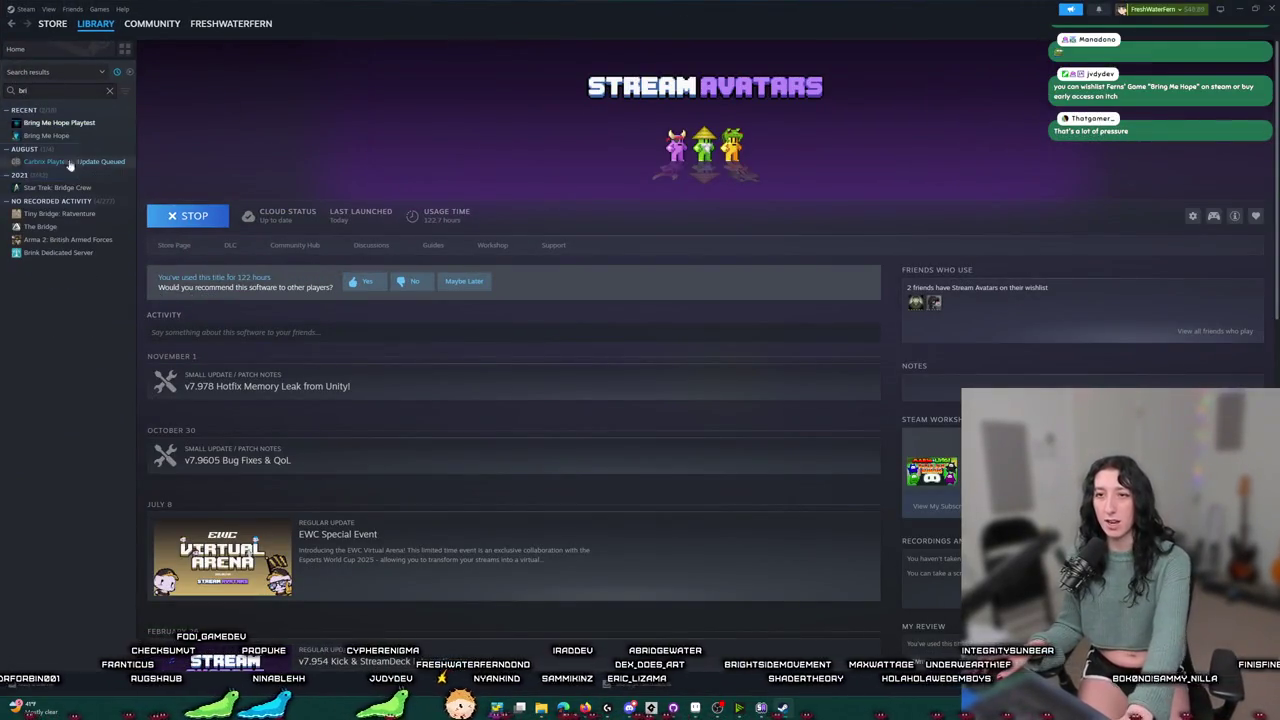
click(62, 130)
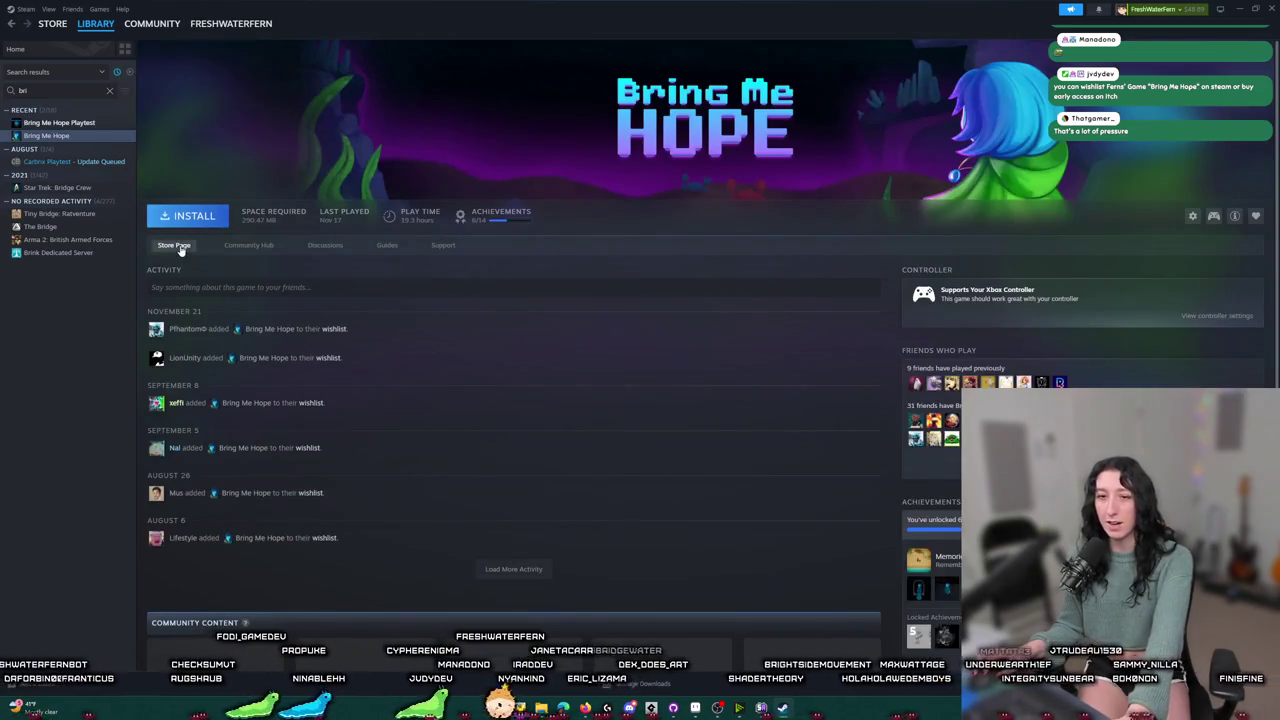
click(52, 23)
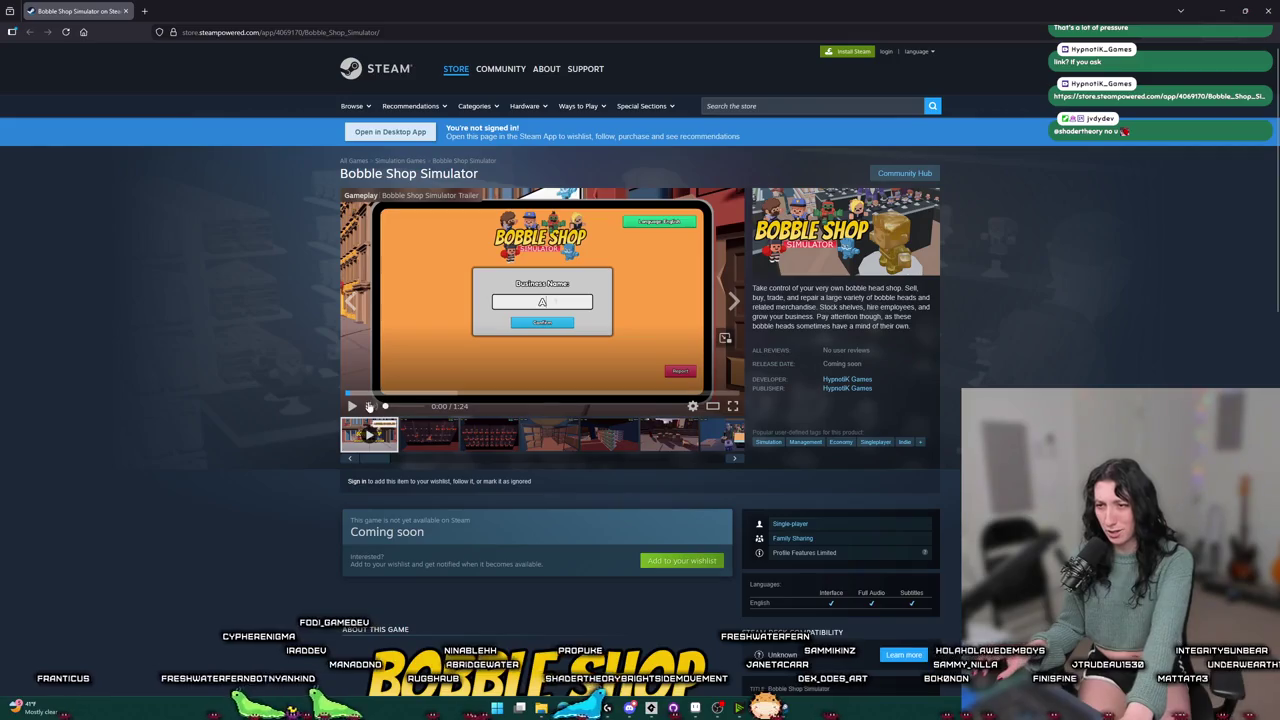
- Play the Bobble Shop Simulator trailer full screen on its store page
click(732, 407)
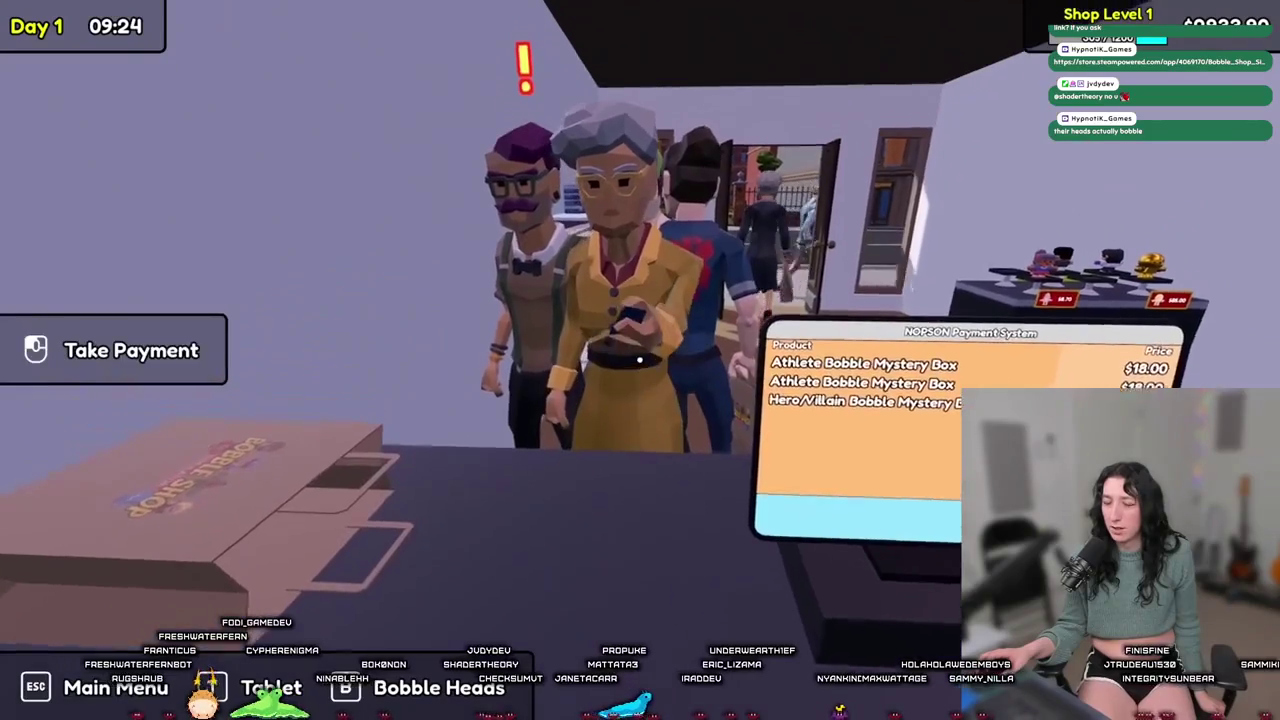
click(639, 360)
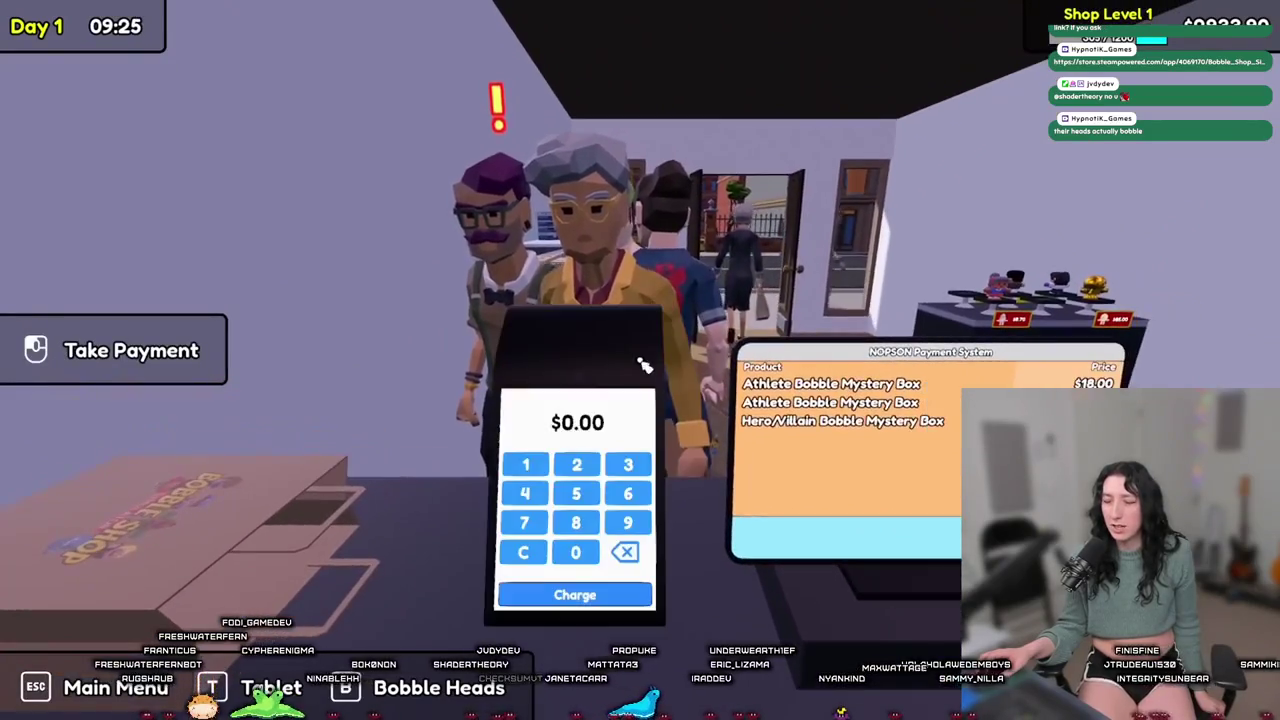
click(524, 522)
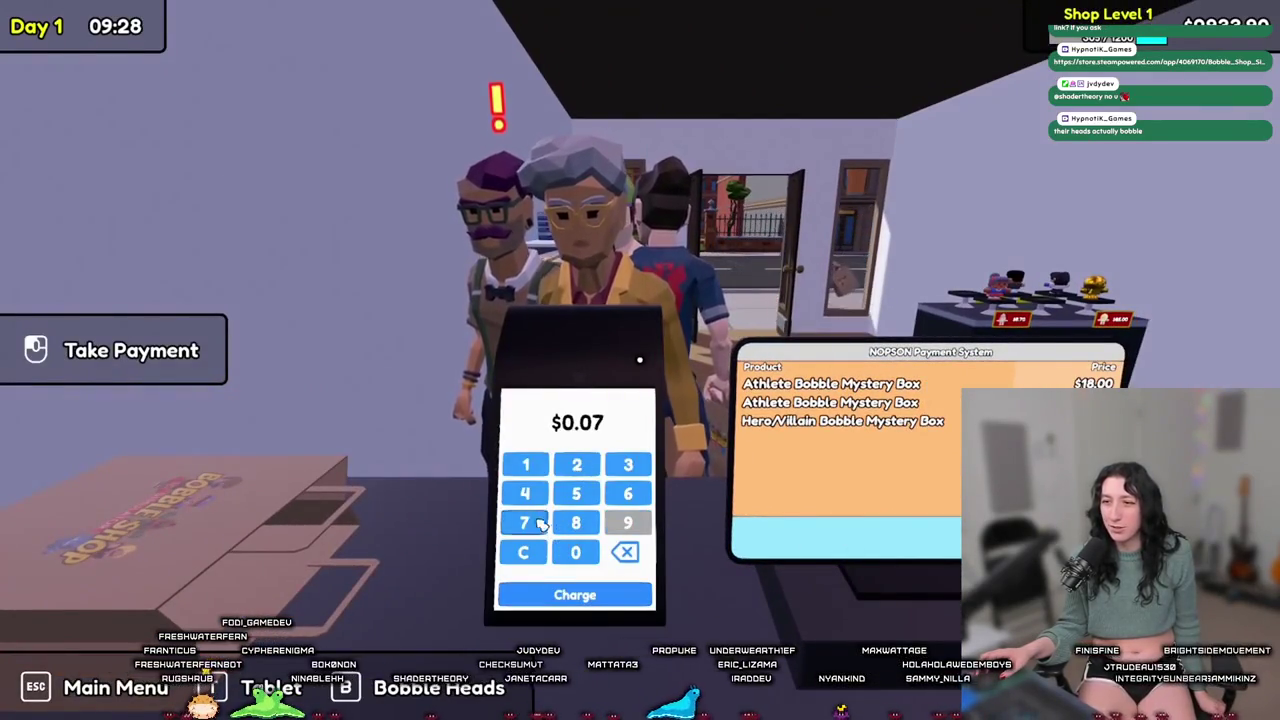
click(526, 464)
click(575, 552)
click(575, 552)
- Show the screenshot of priced bobble-head display shelves in the full-screen media viewer
click(586, 596)
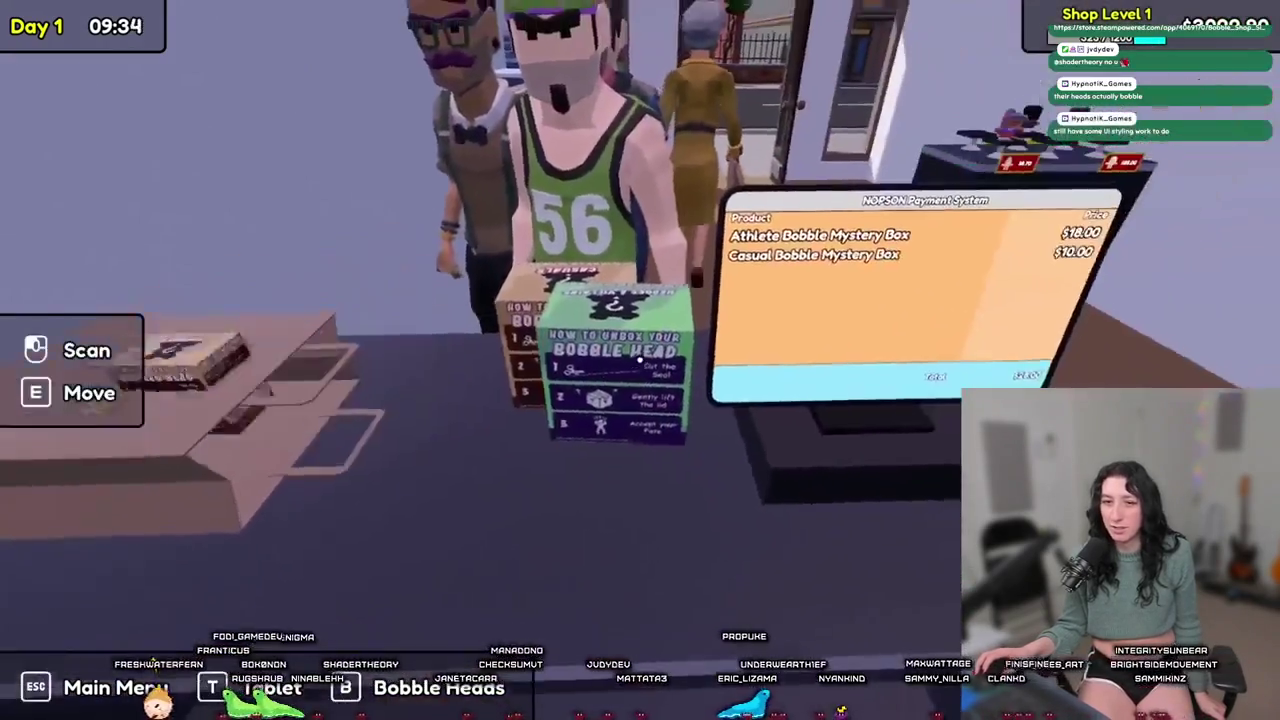
click(640, 360)
click(640, 360)
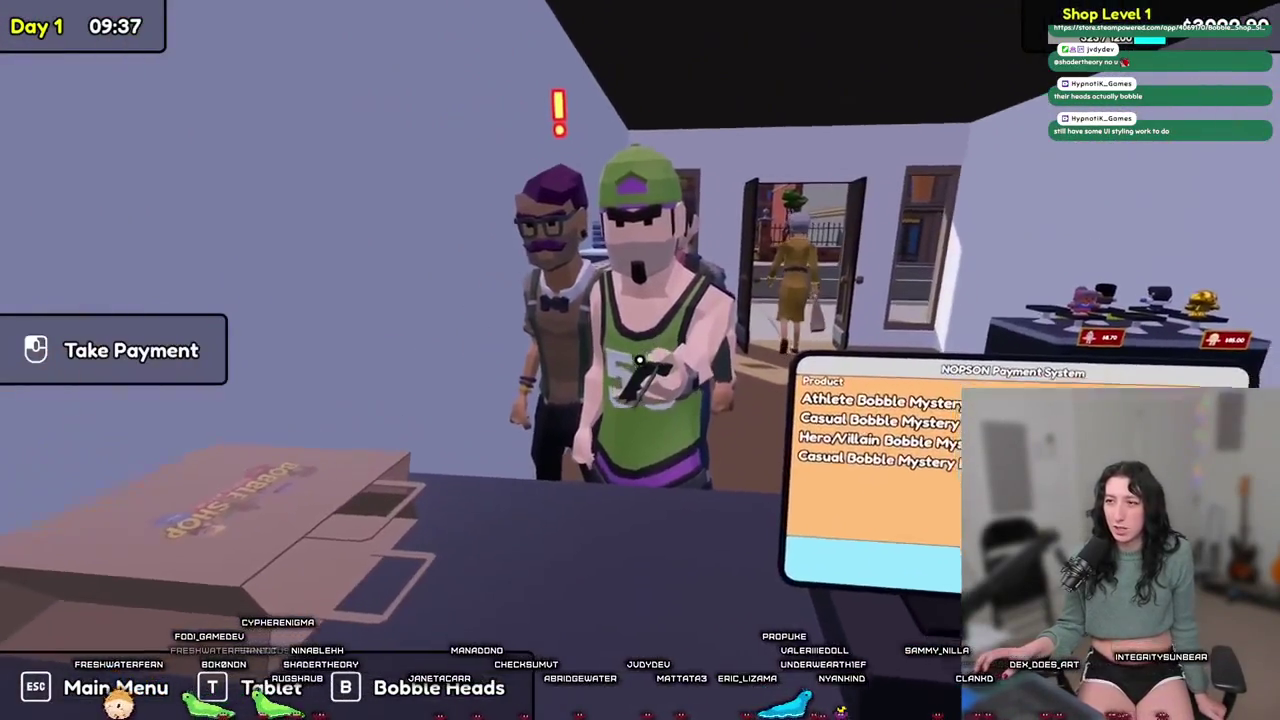
click(640, 360)
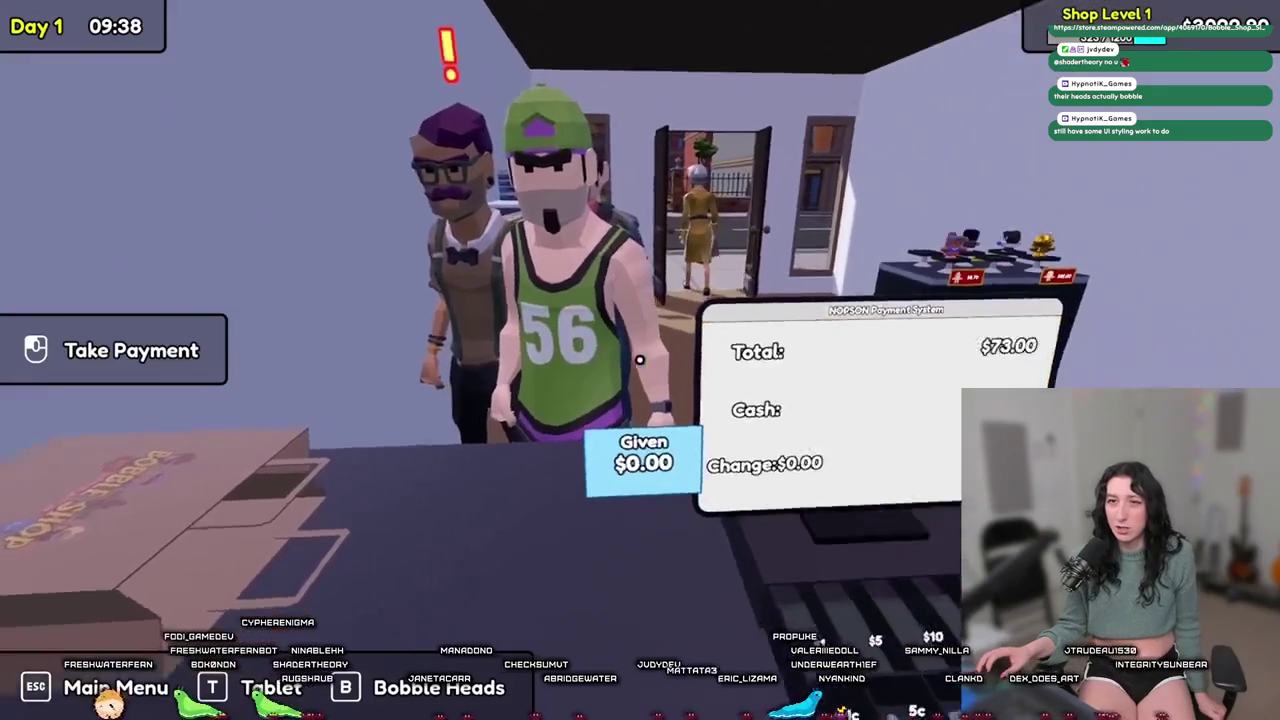
key(w)
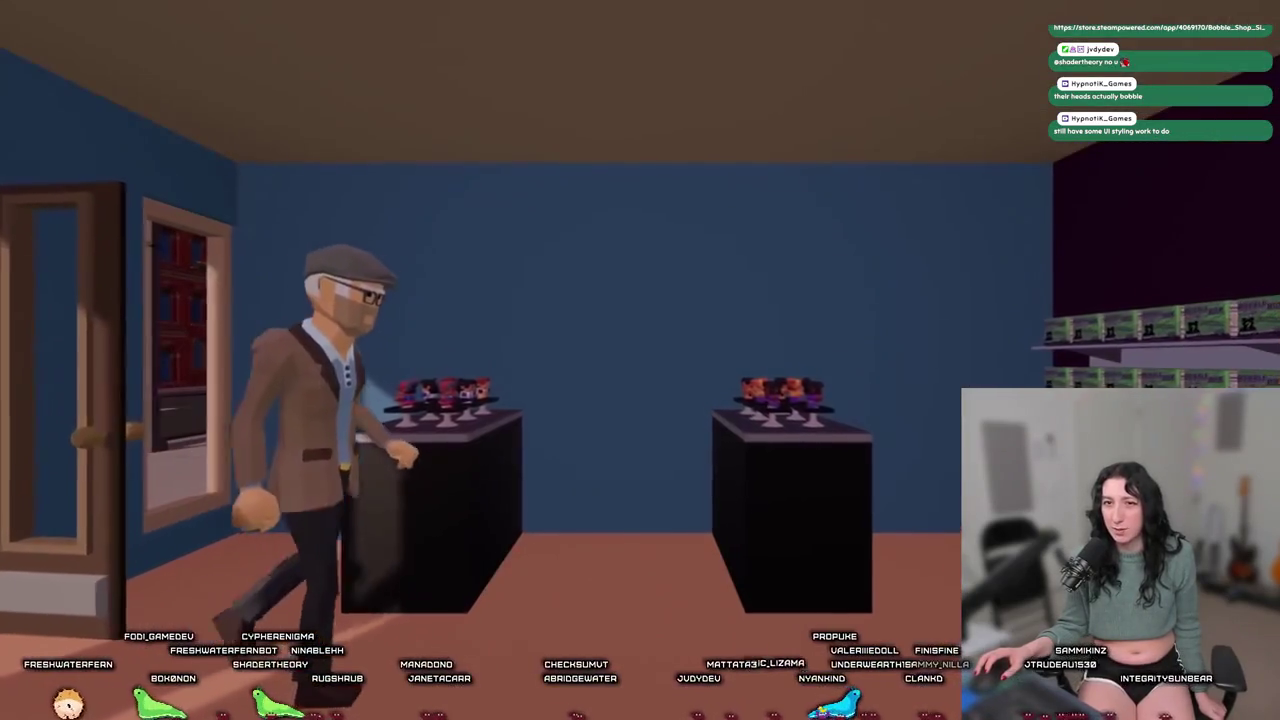
key(a)
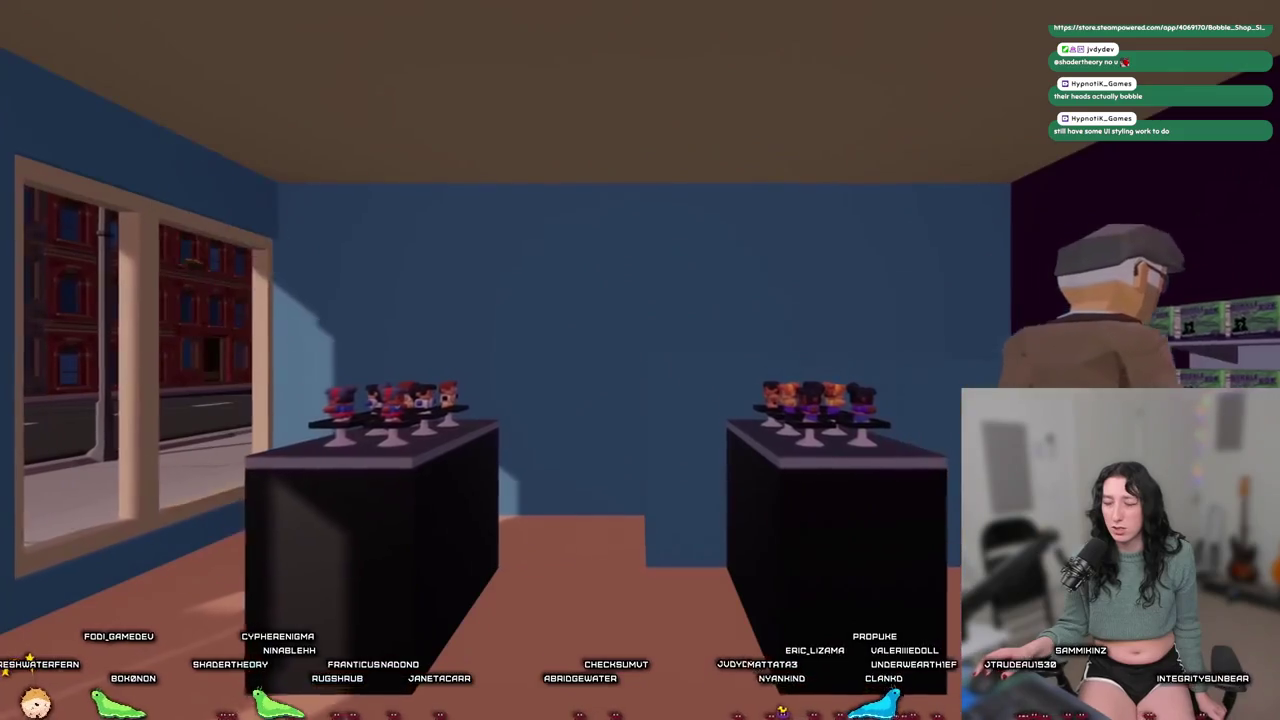
key(w)
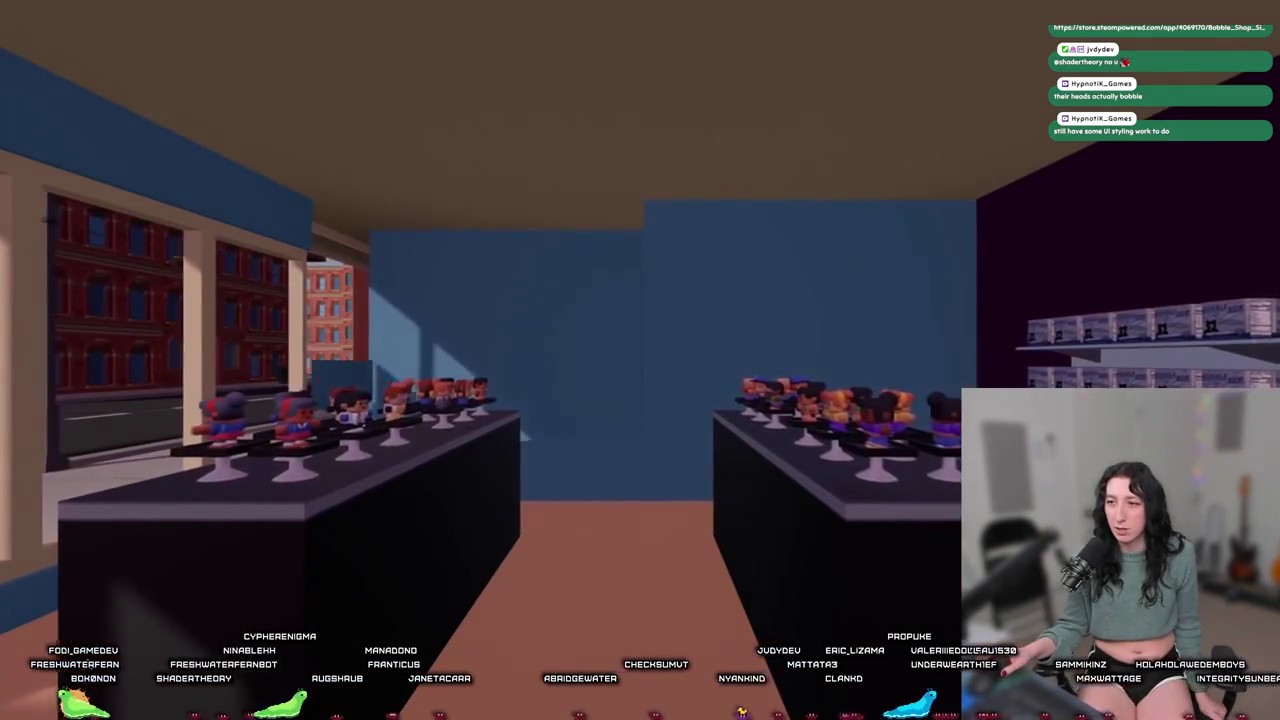
key(w)
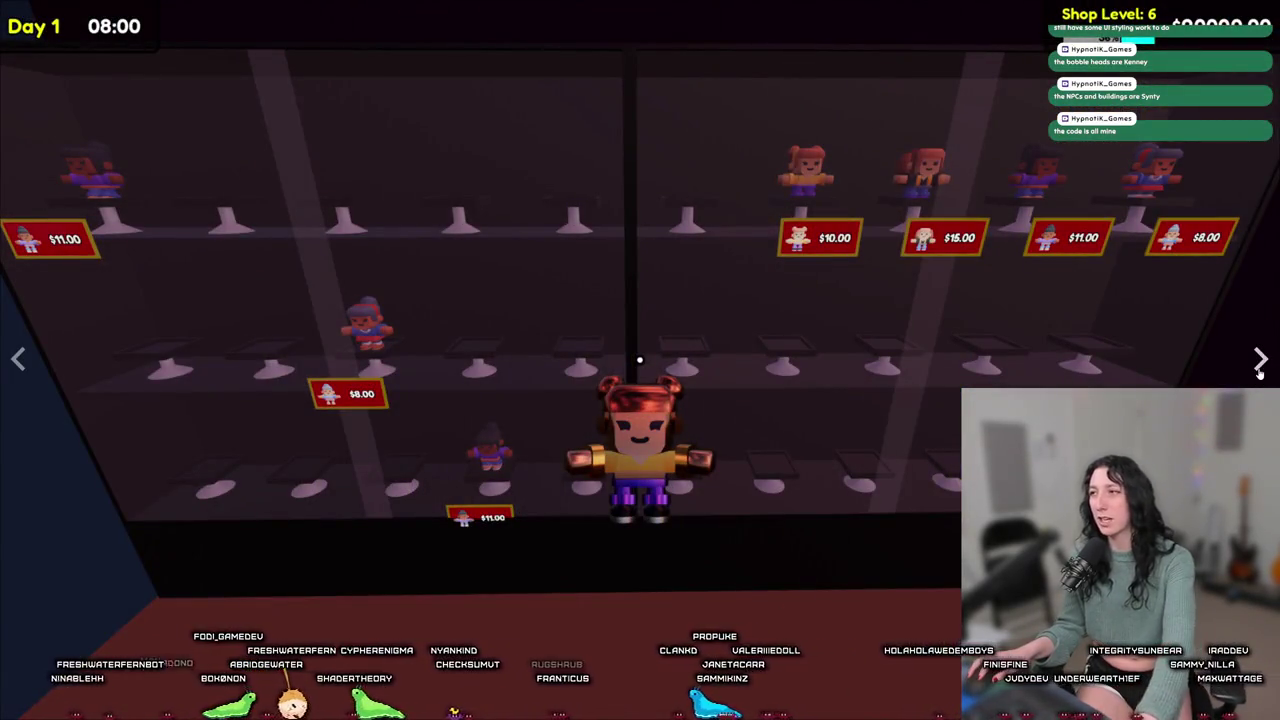
- Leave full screen, sign in through the Steam client, and wishlist Bobble Shop Simulator
key(Escape)
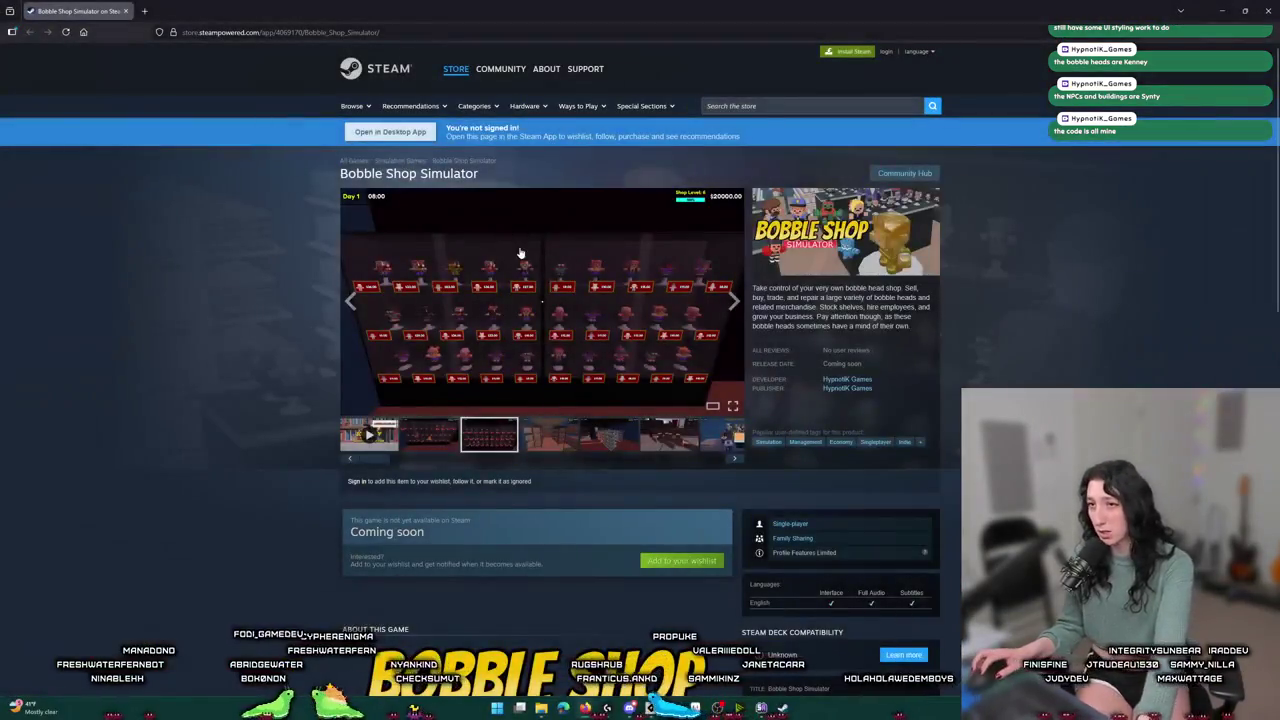
click(680, 560)
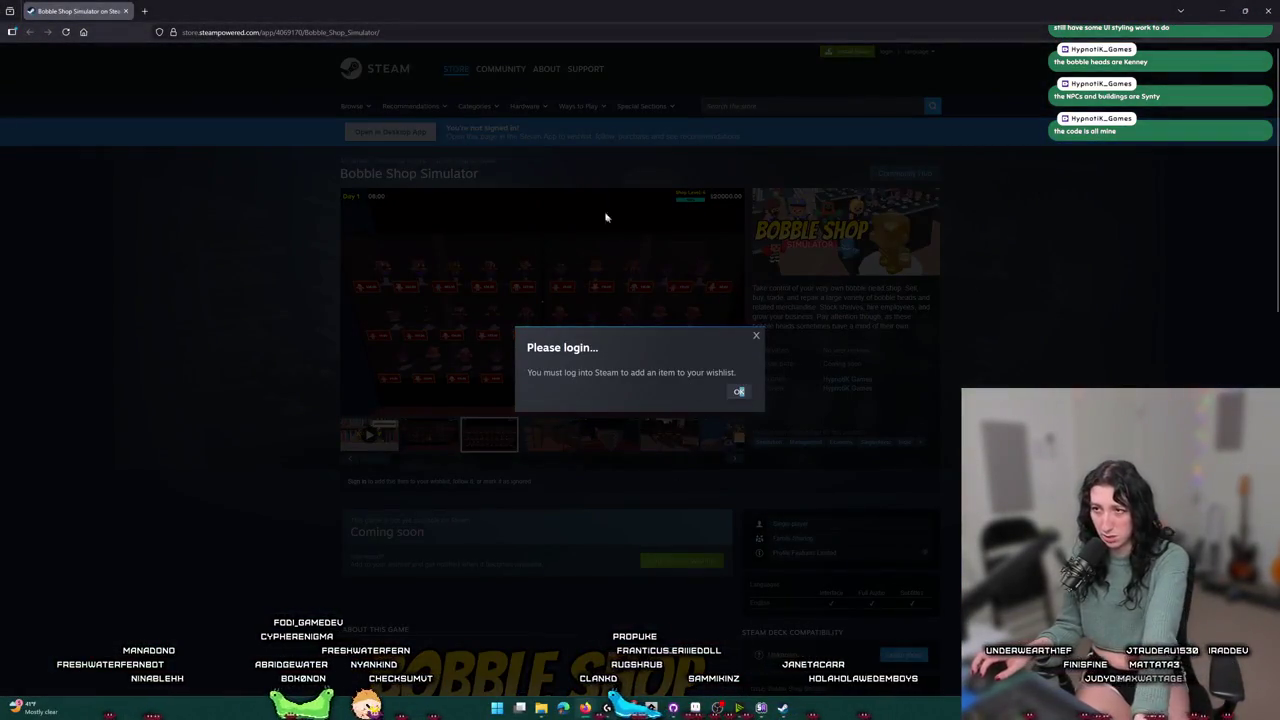
click(737, 393)
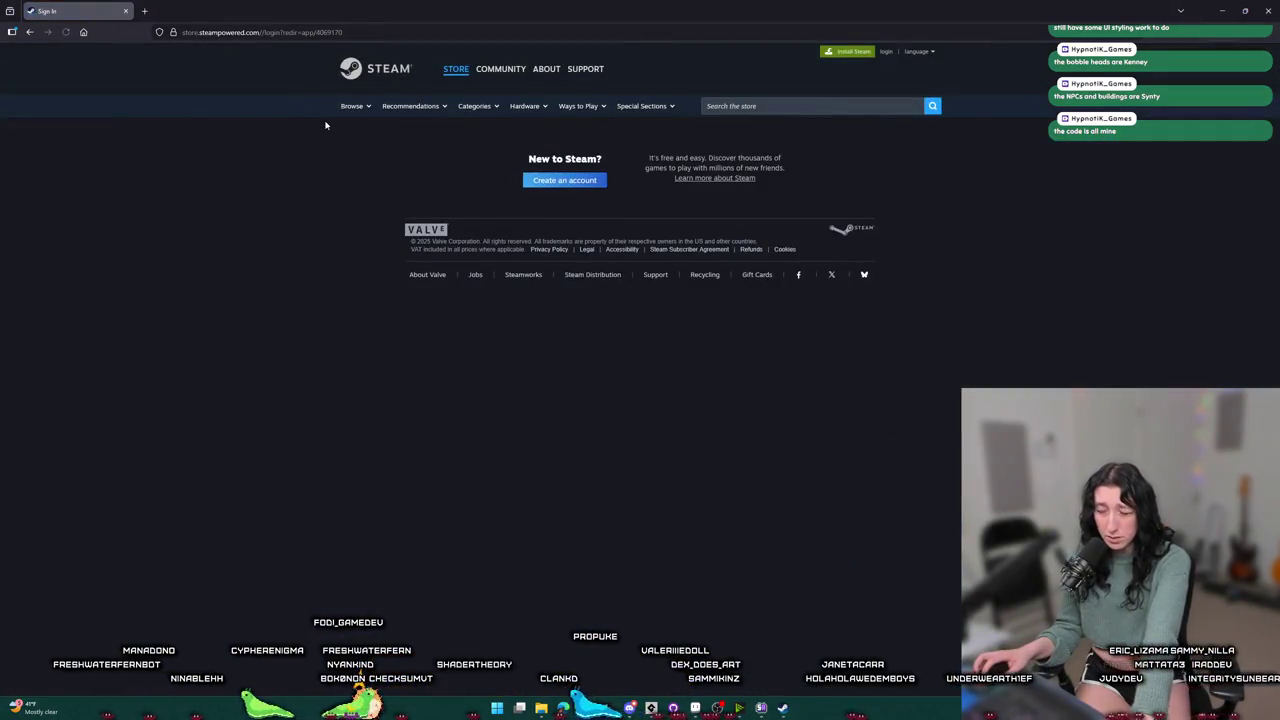
click(30, 31)
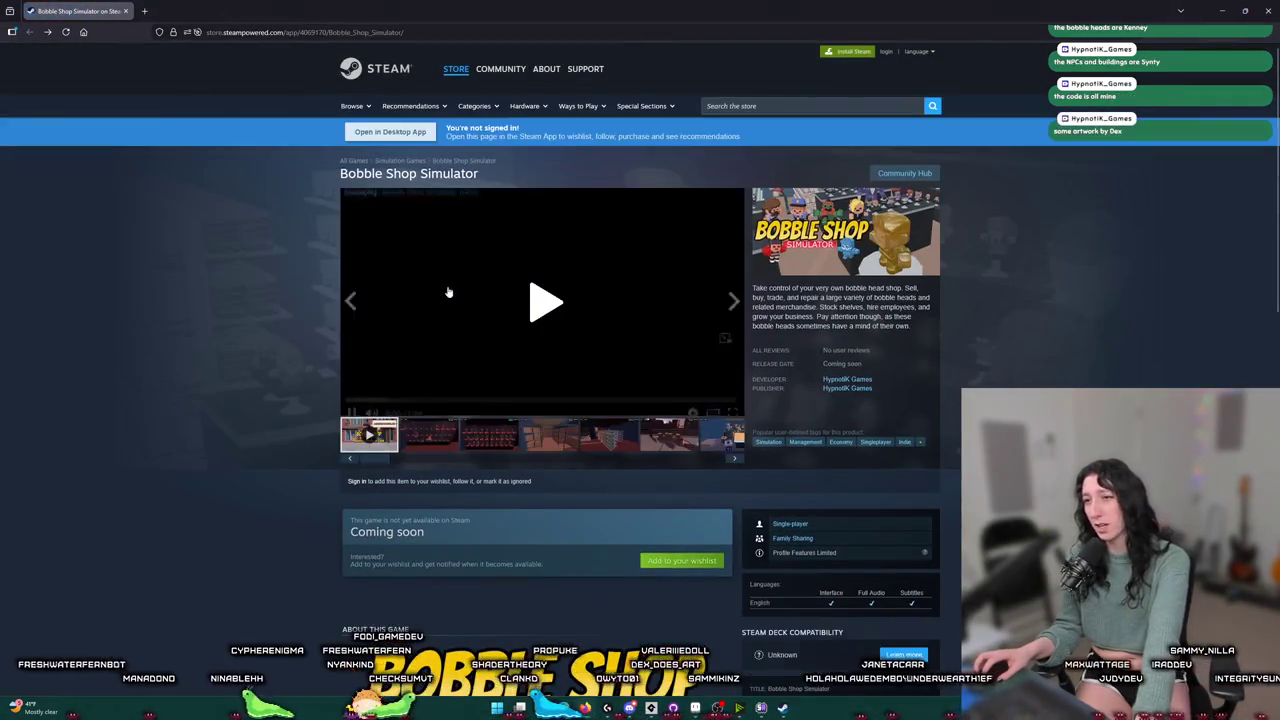
key(alt+Tab)
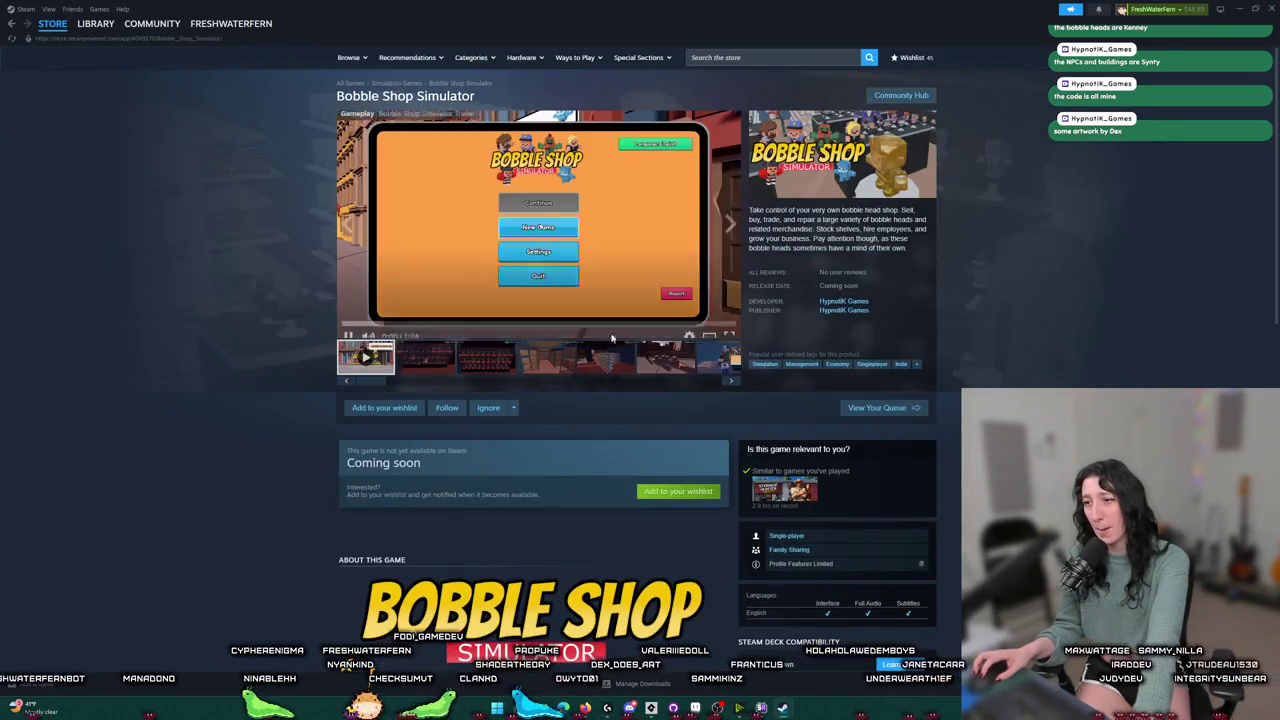
click(664, 492)
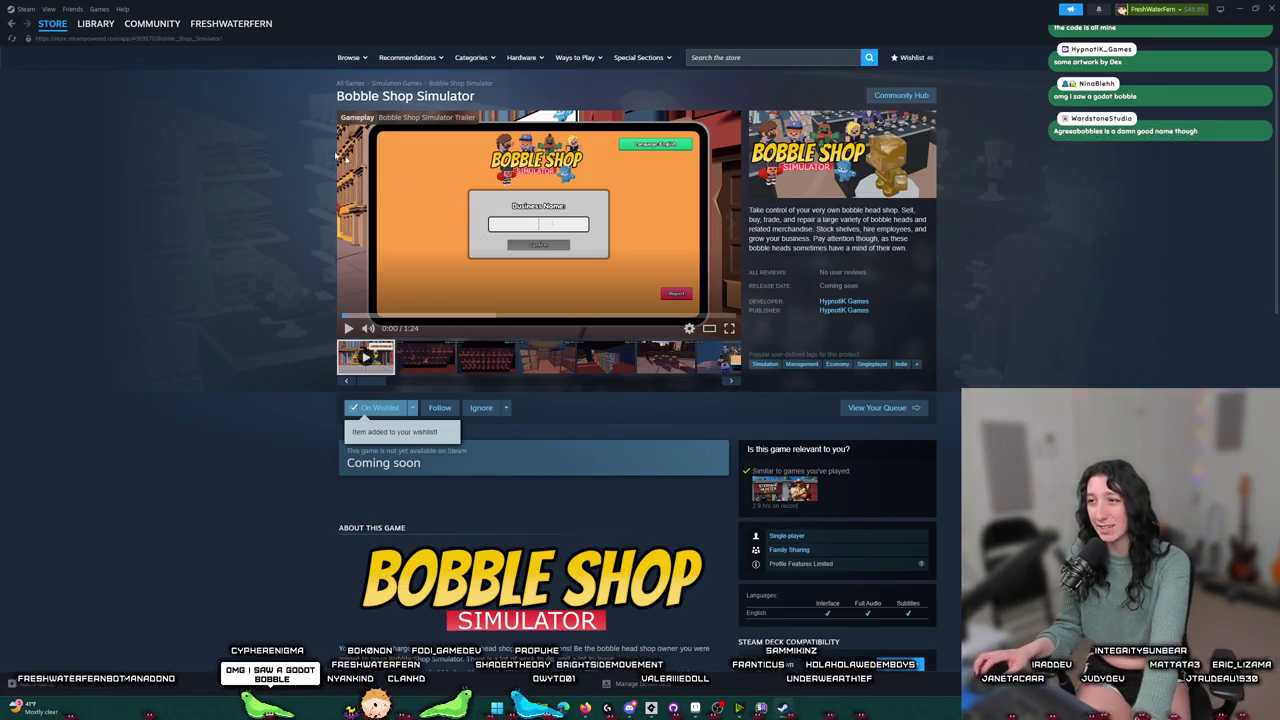
- Expand the full About This Game description, then return to the Library home
scroll(640, 400, down, 4)
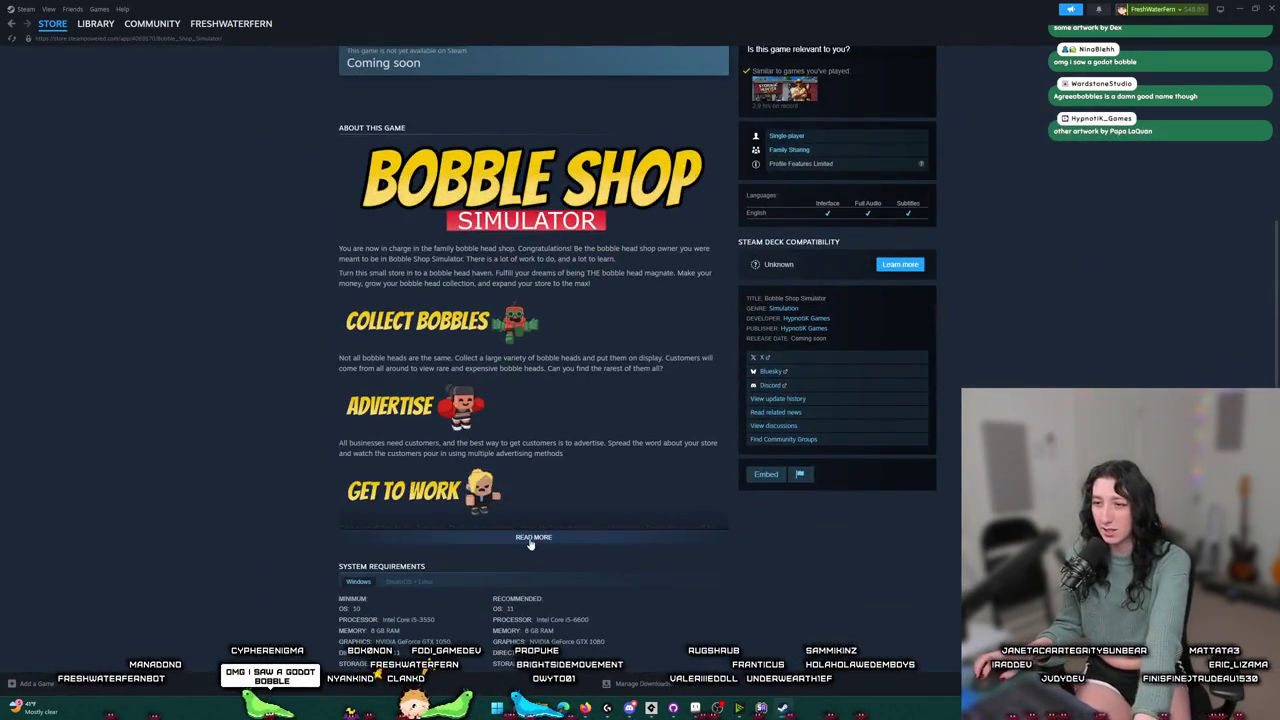
click(531, 540)
scroll(522, 432, down, 2)
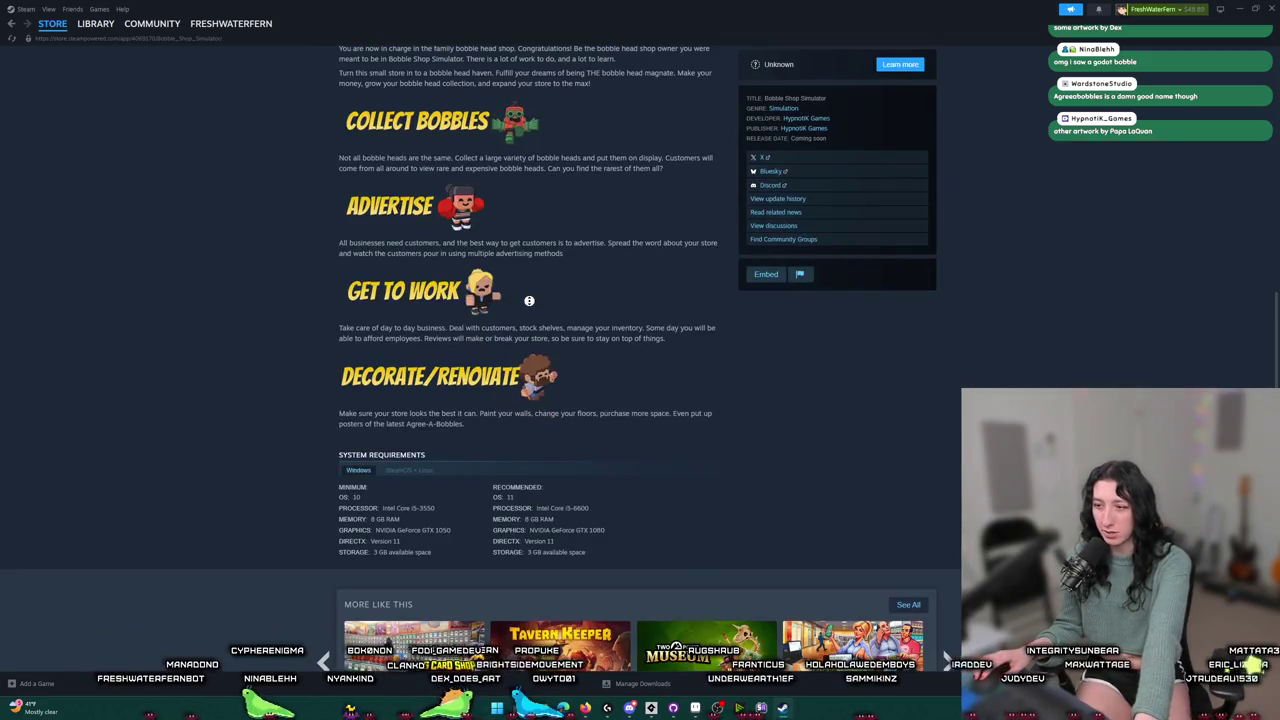
scroll(585, 312, up, 4)
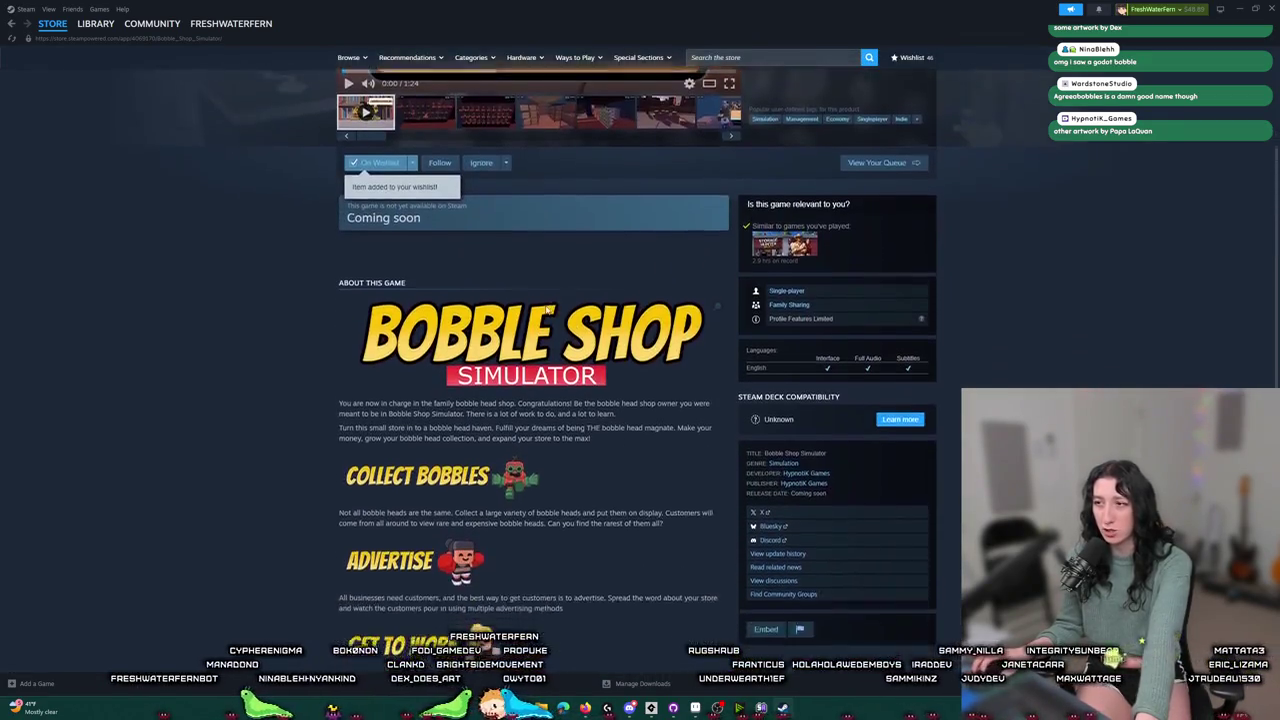
scroll(540, 290, up, 2)
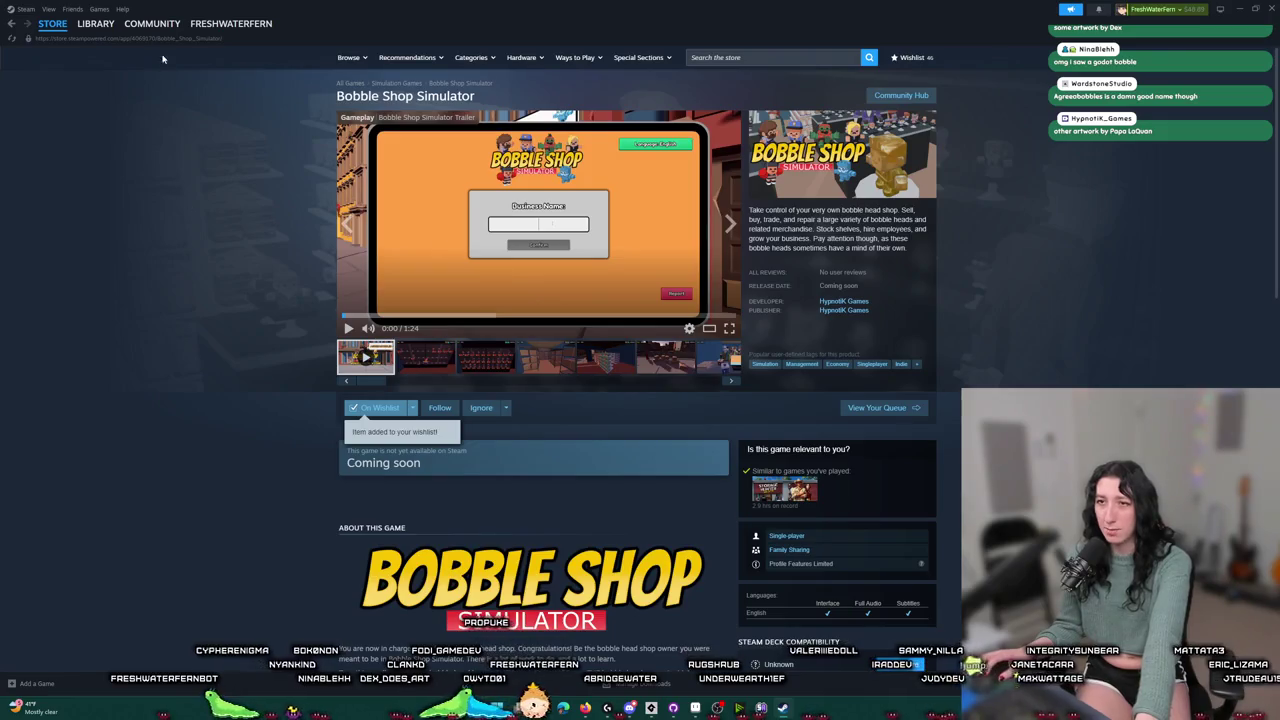
click(88, 41)
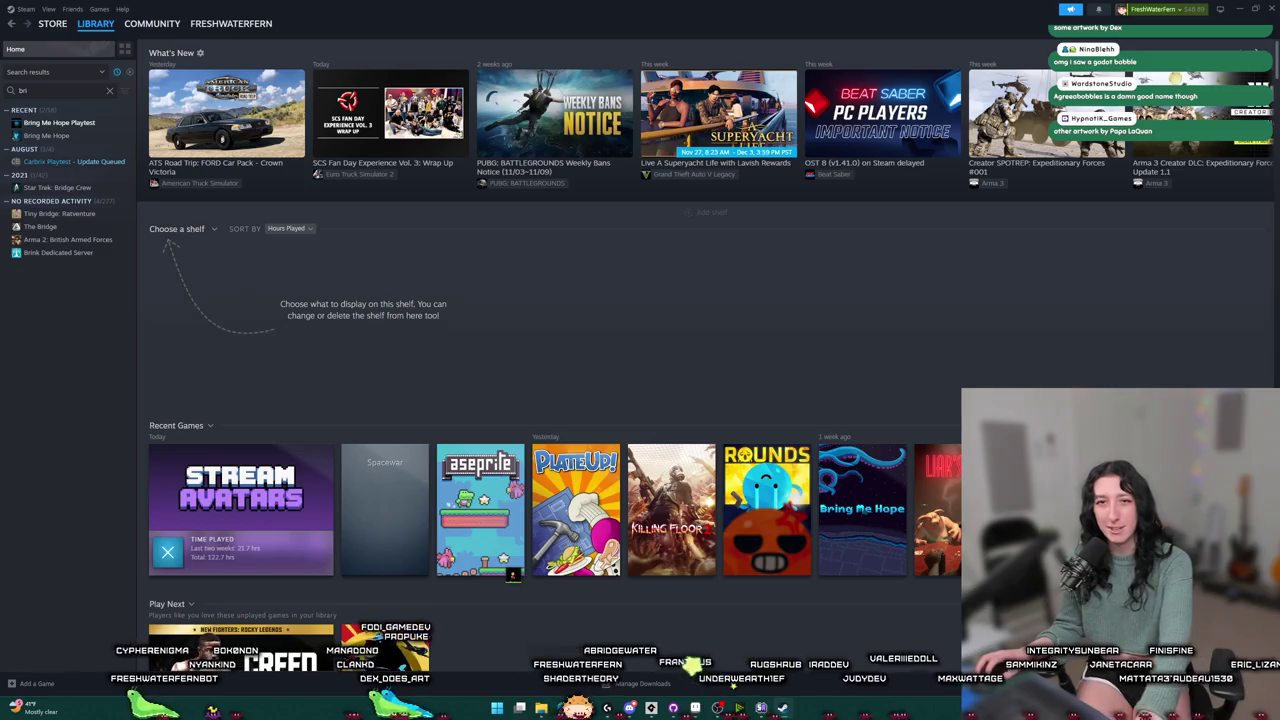
- Open Bring Me Hope's store page from the library and play its trailer full screen
click(43, 137)
click(172, 246)
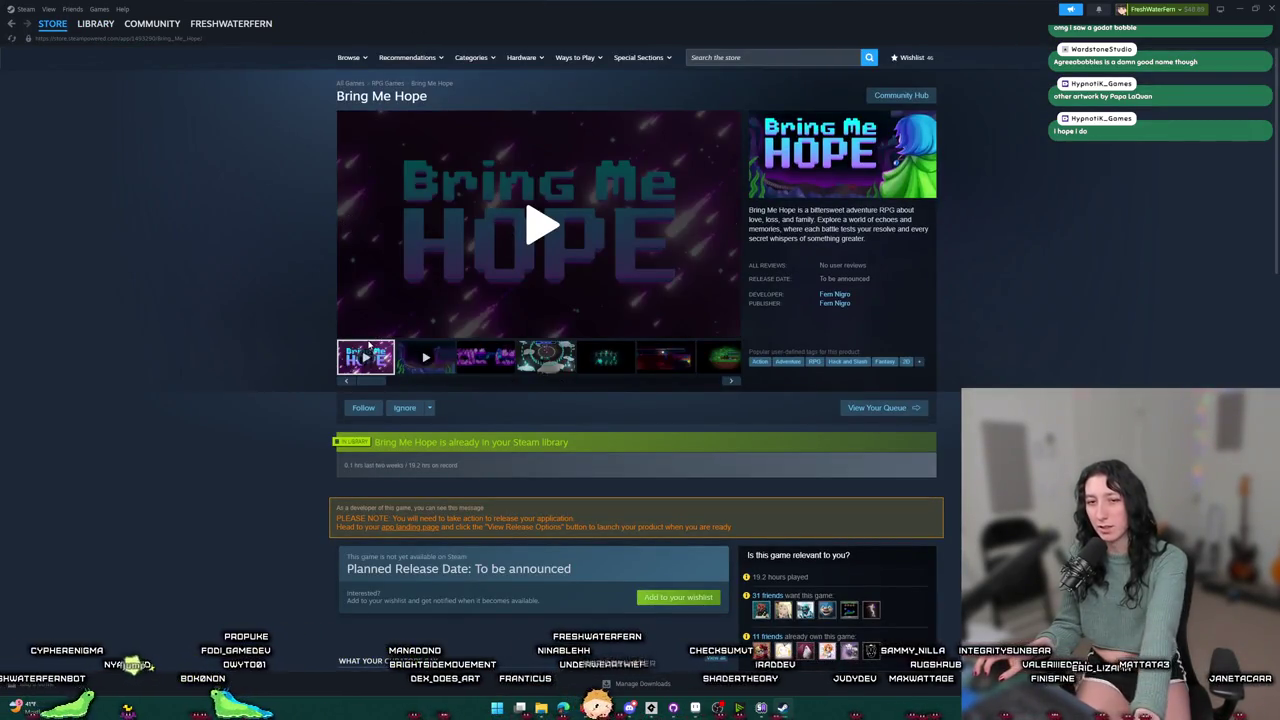
click(415, 355)
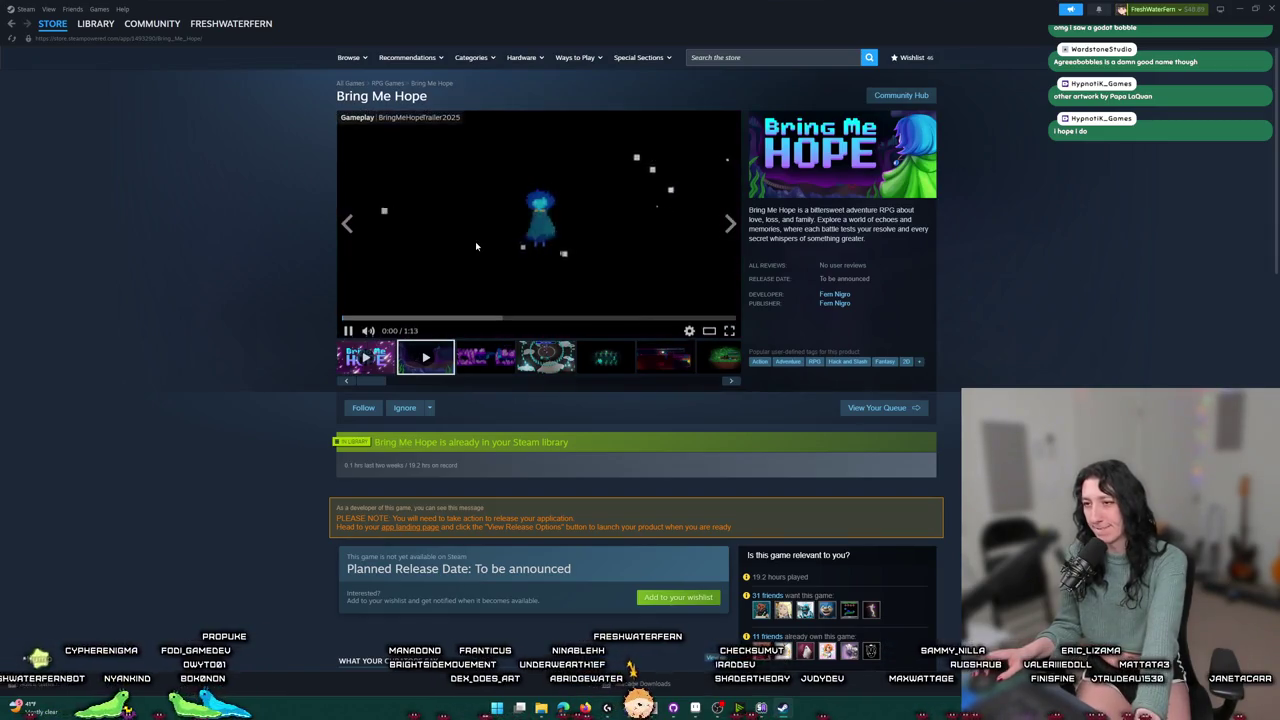
click(730, 331)
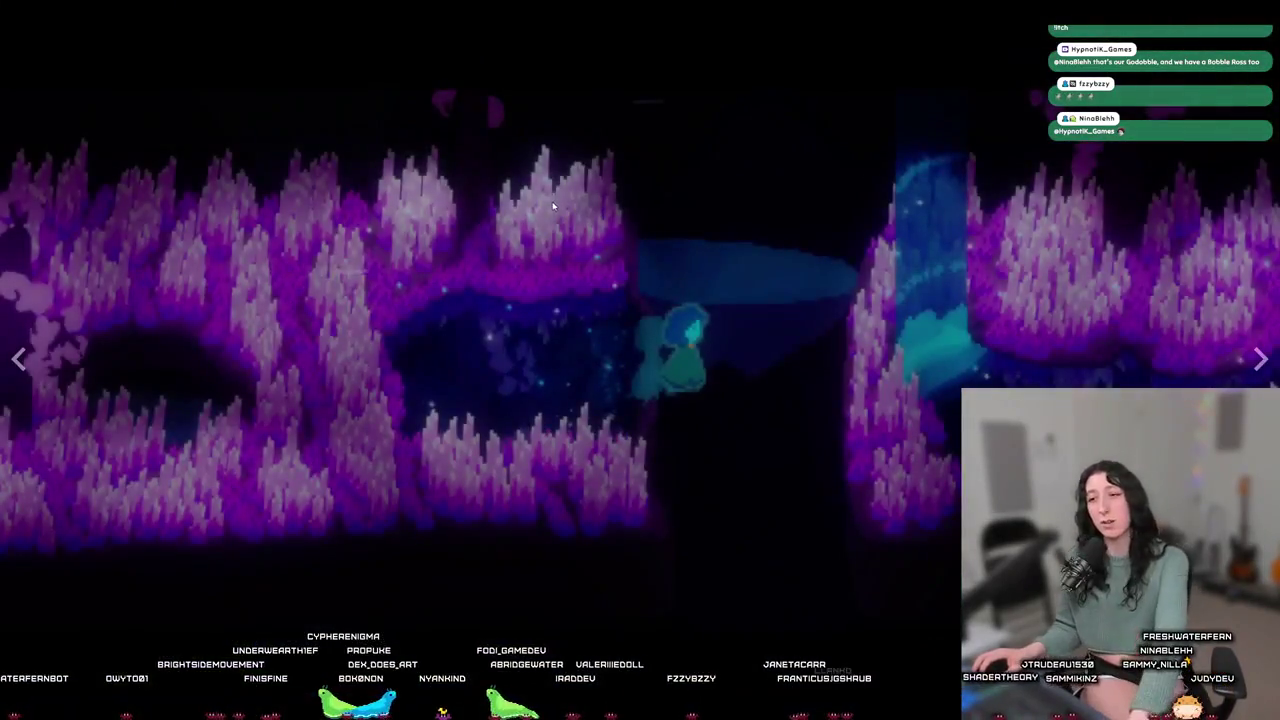
- Load the first Bring Me Hope trailer, watch it fullscreen, then return to the store page
key(Escape)
click(384, 368)
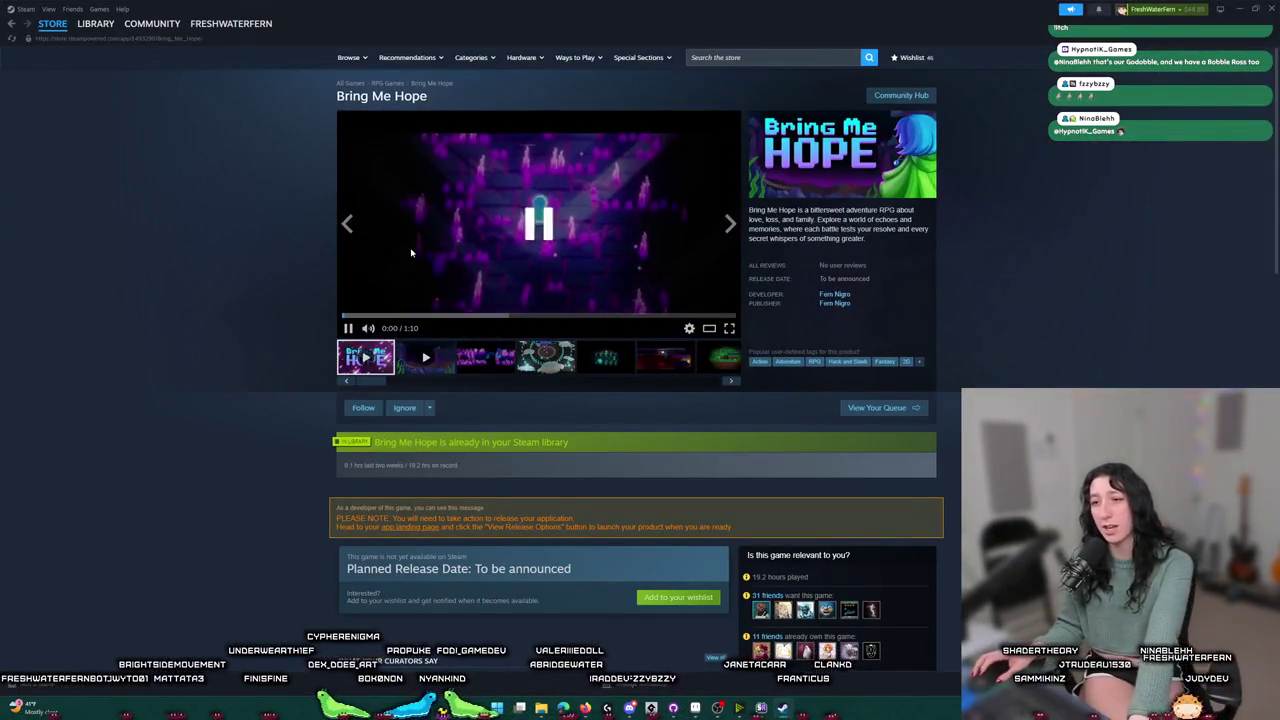
click(728, 336)
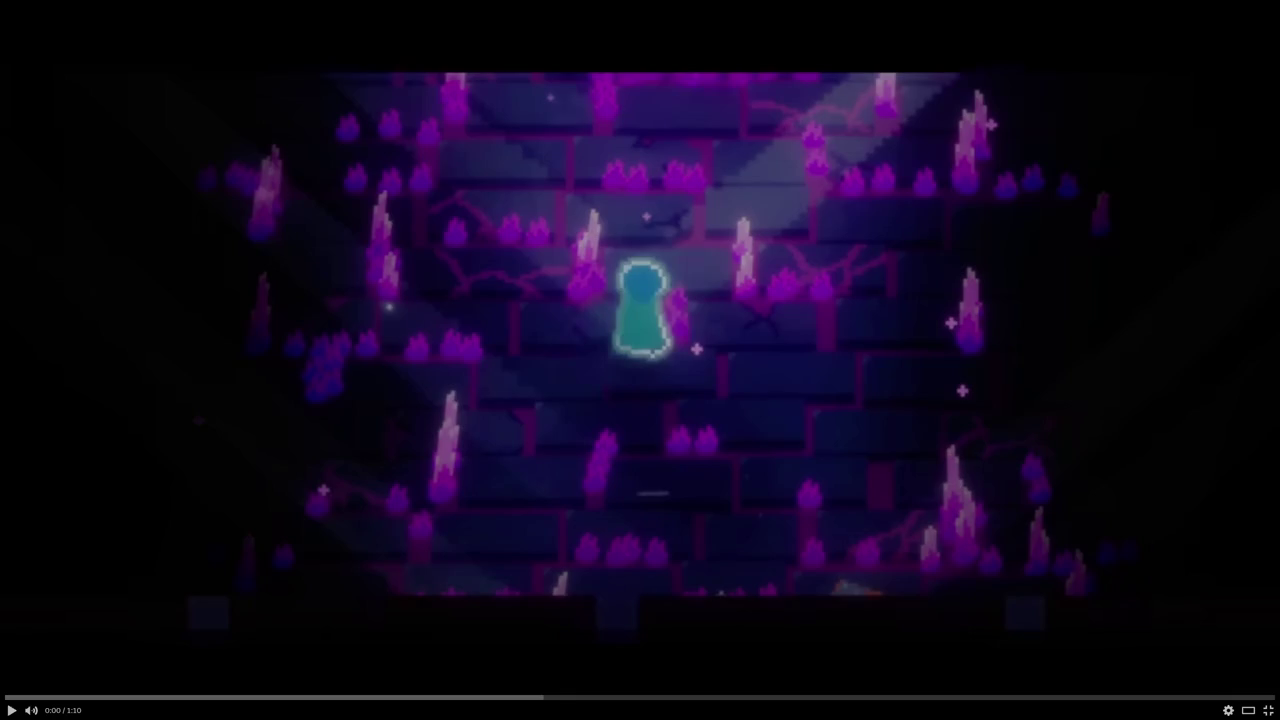
click(317, 402)
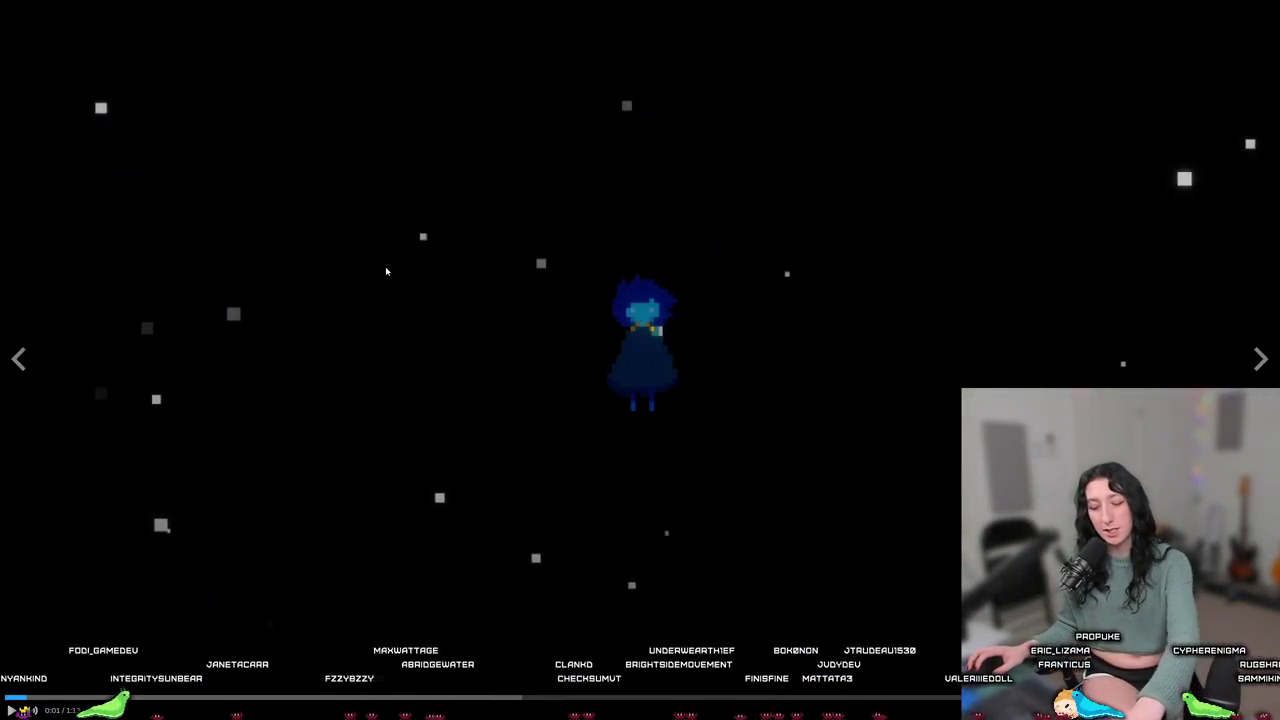
key(Escape)
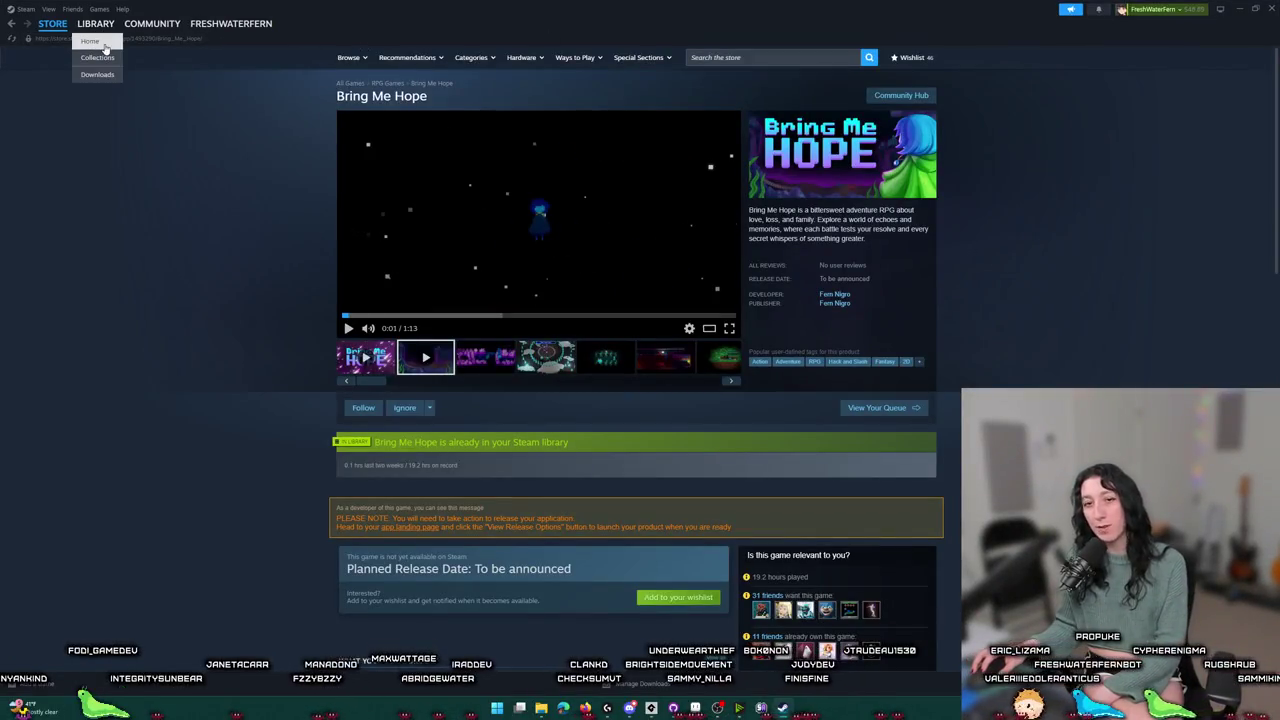
- Open Steam's Library home, then Alt+Tab through the browser back toward GameMaker
click(101, 43)
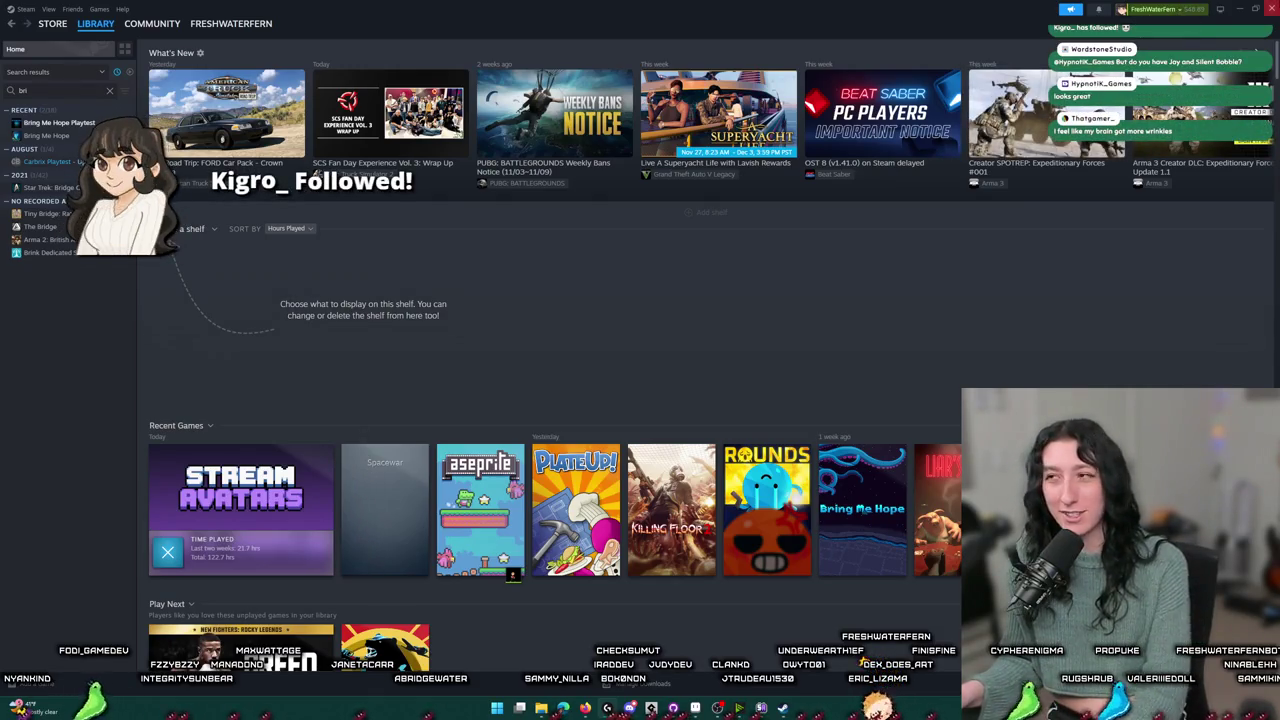
key(alt+Tab)
key(alt+Tab)
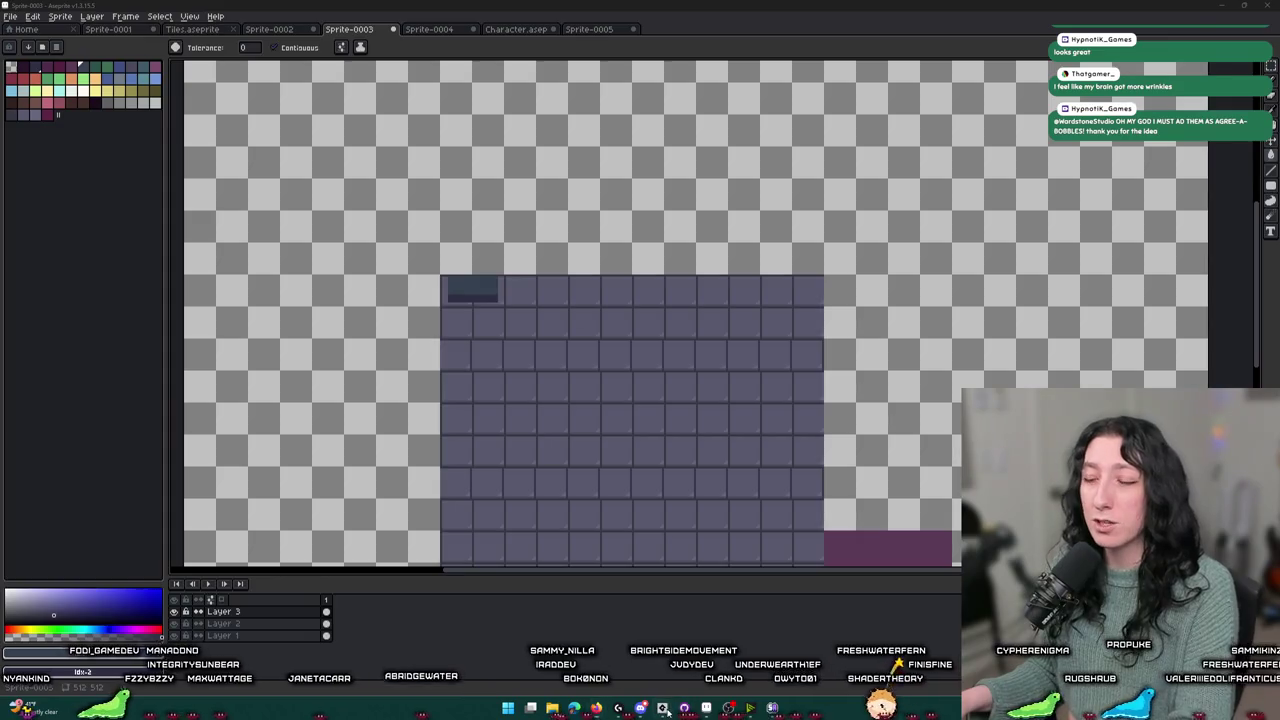
key(alt+Tab)
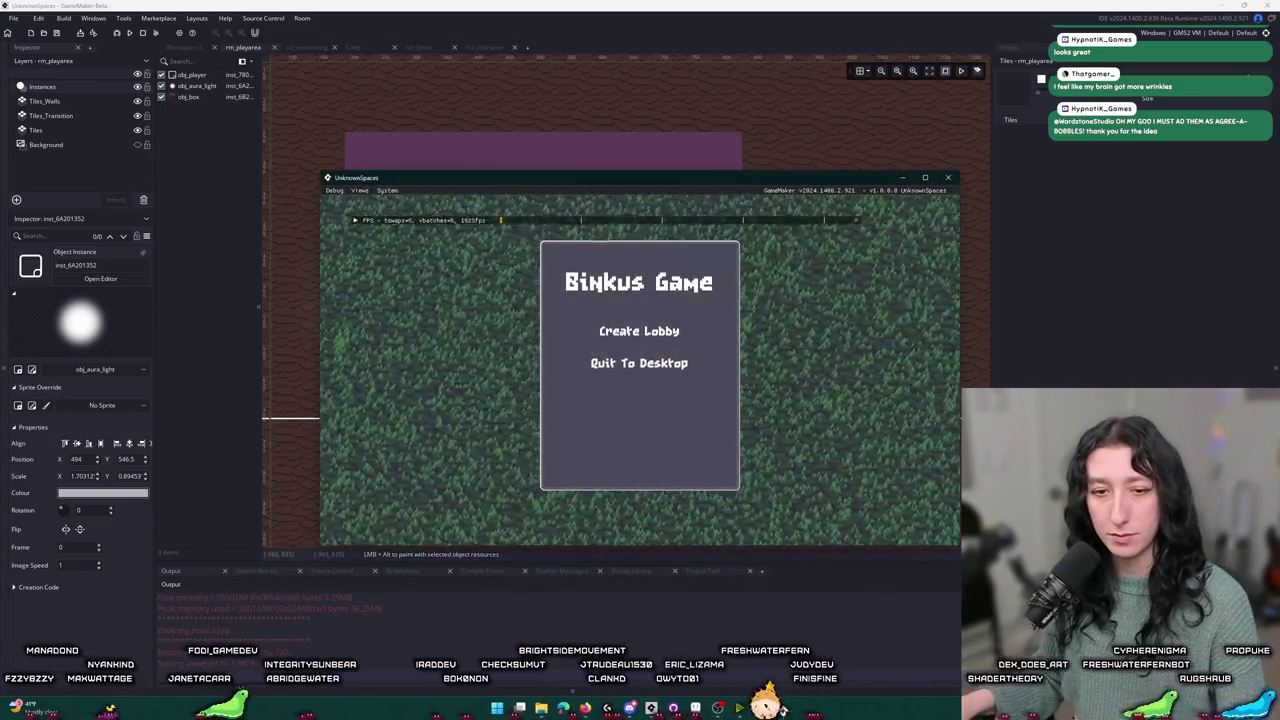
- Run the UnknownSpaces game and walk the character around the room with WASD
click(620, 331)
key(w)
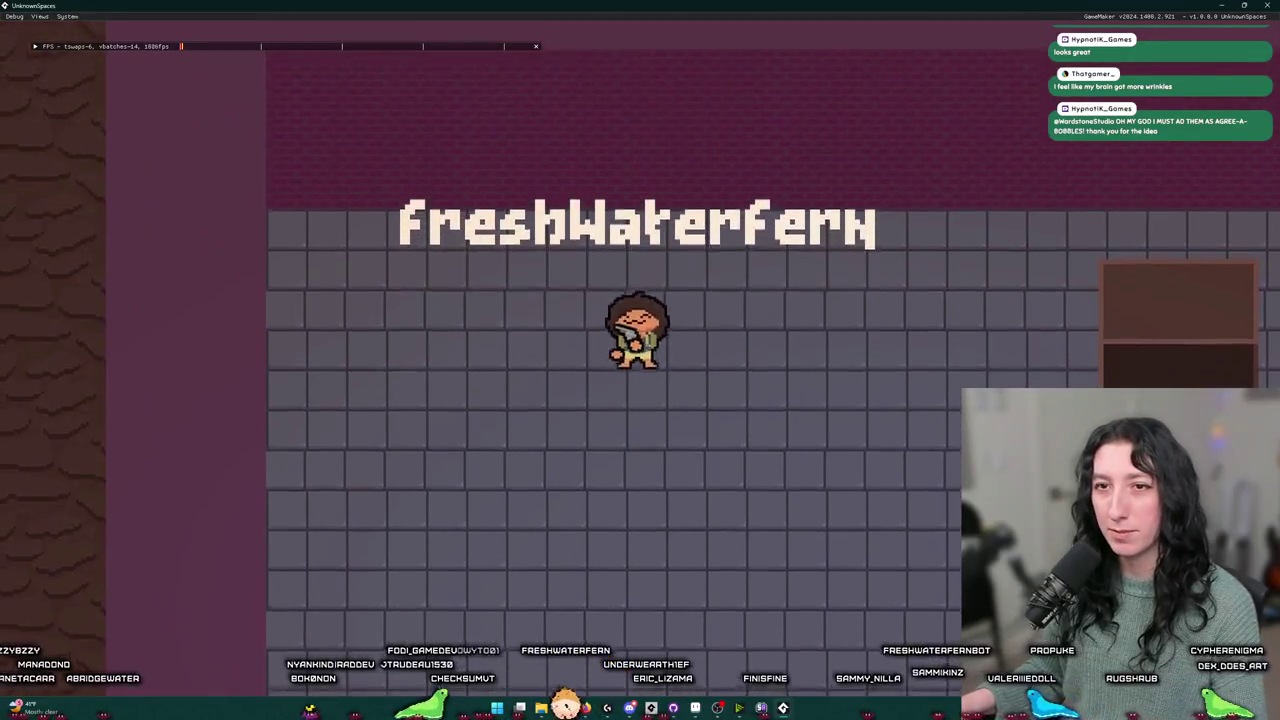
key(w)
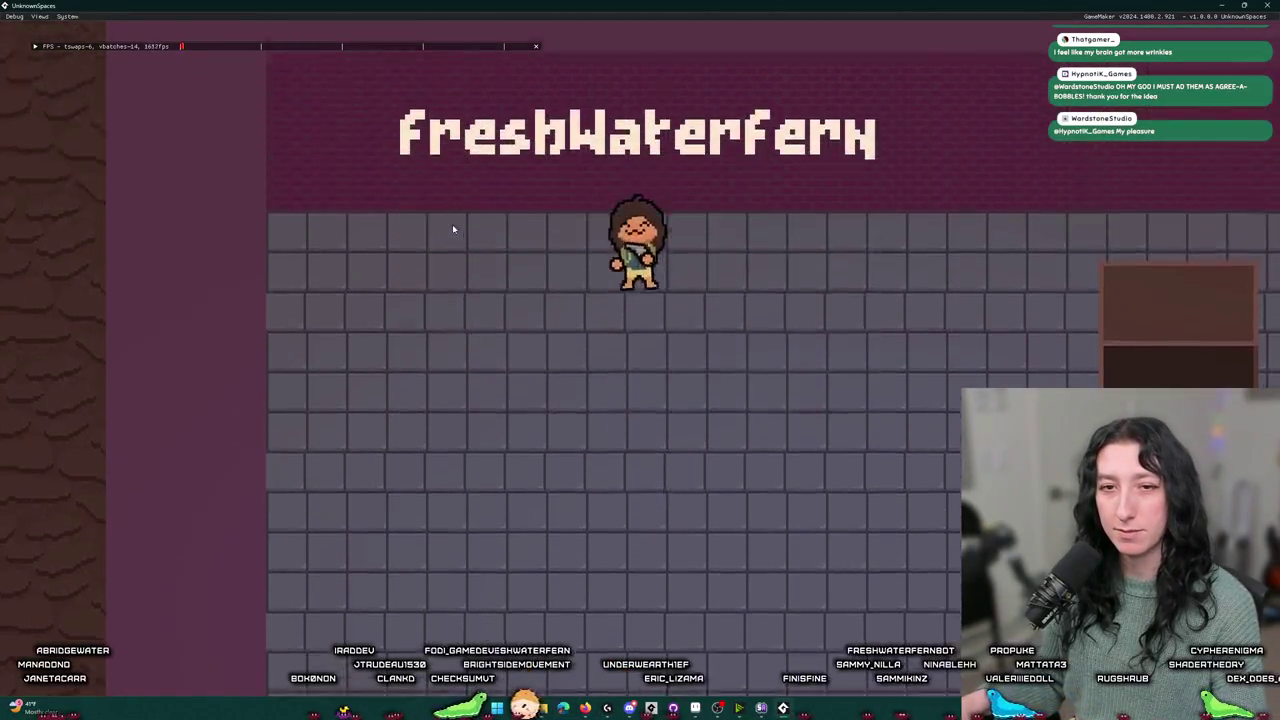
key(s)
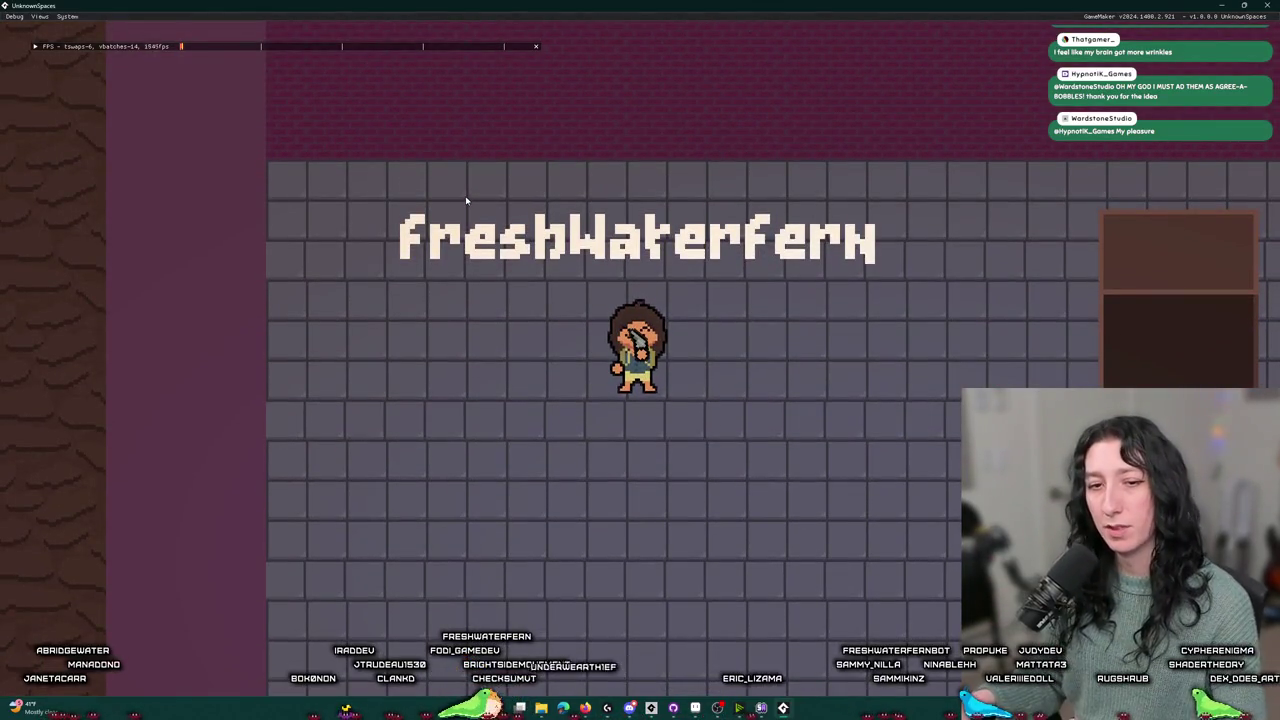
key(w)
key(a)
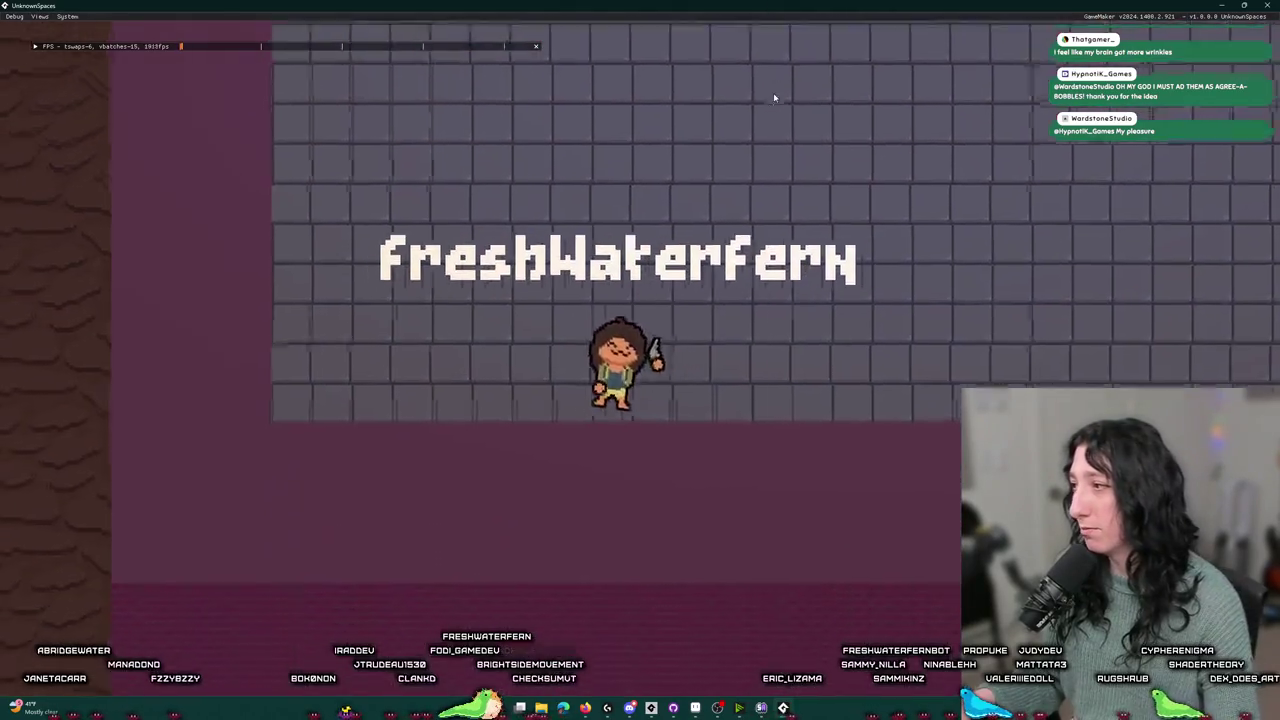
key(d)
key(s)
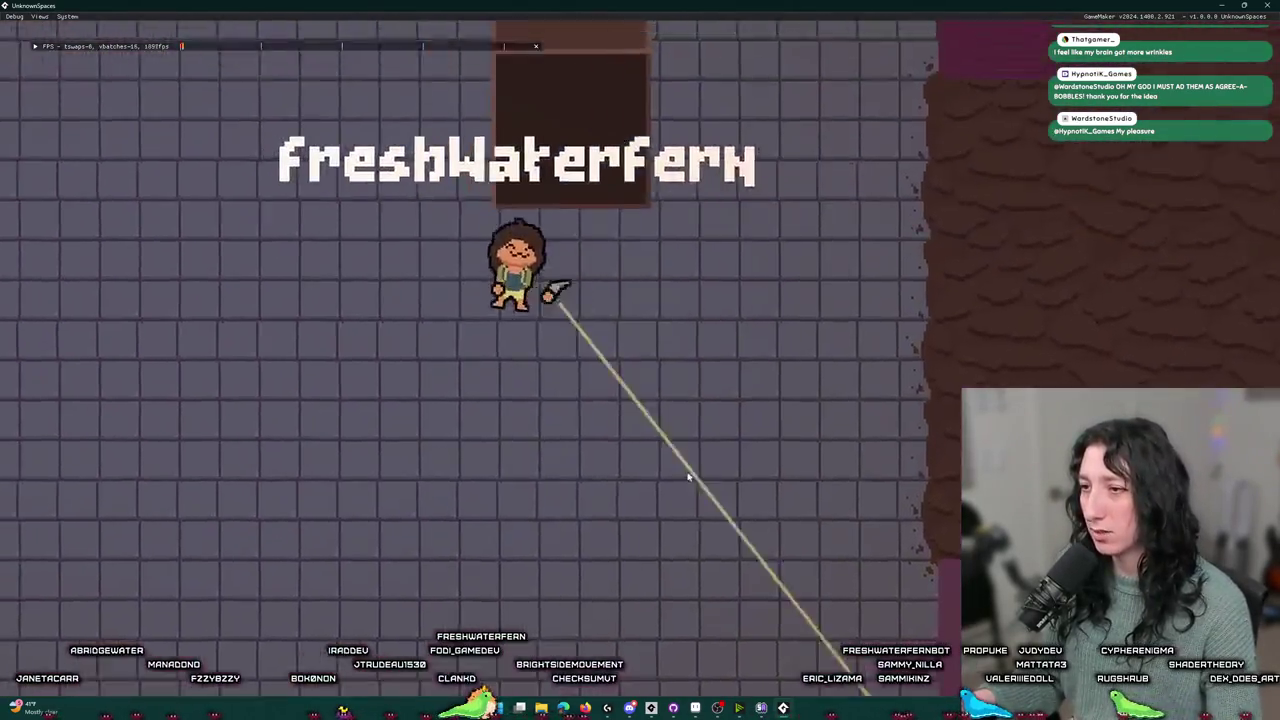
key(w)
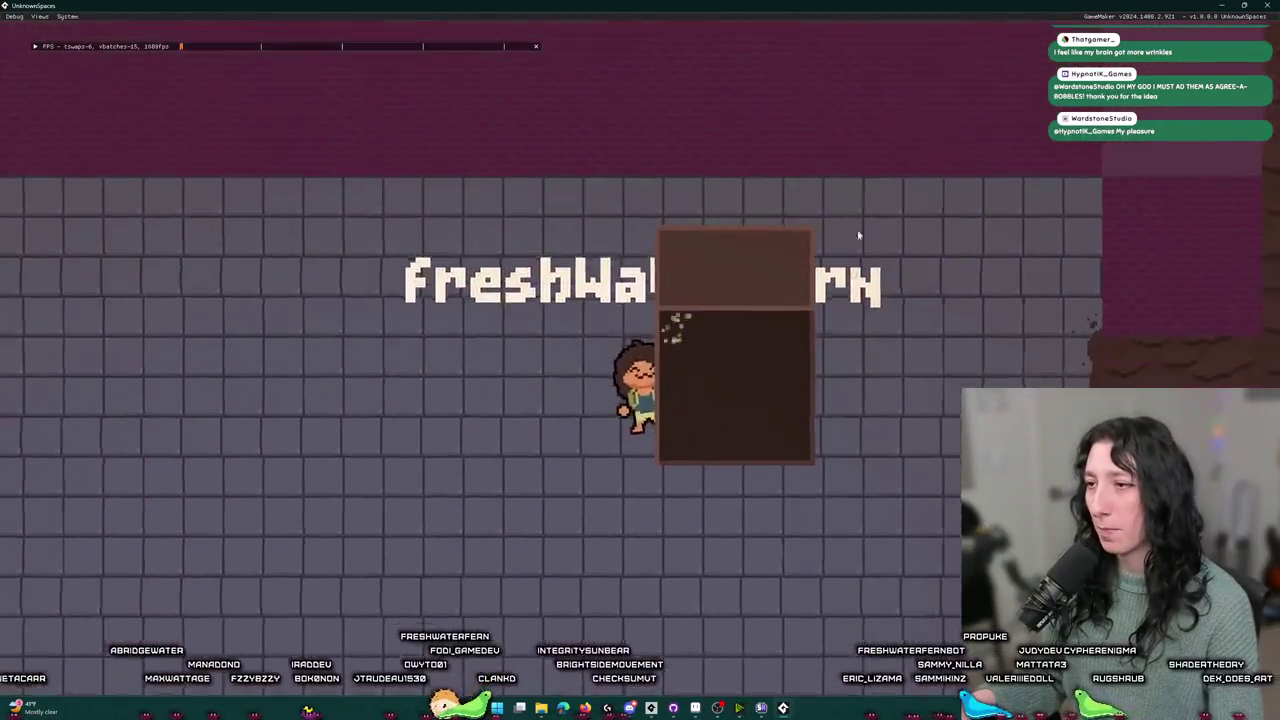
key(w)
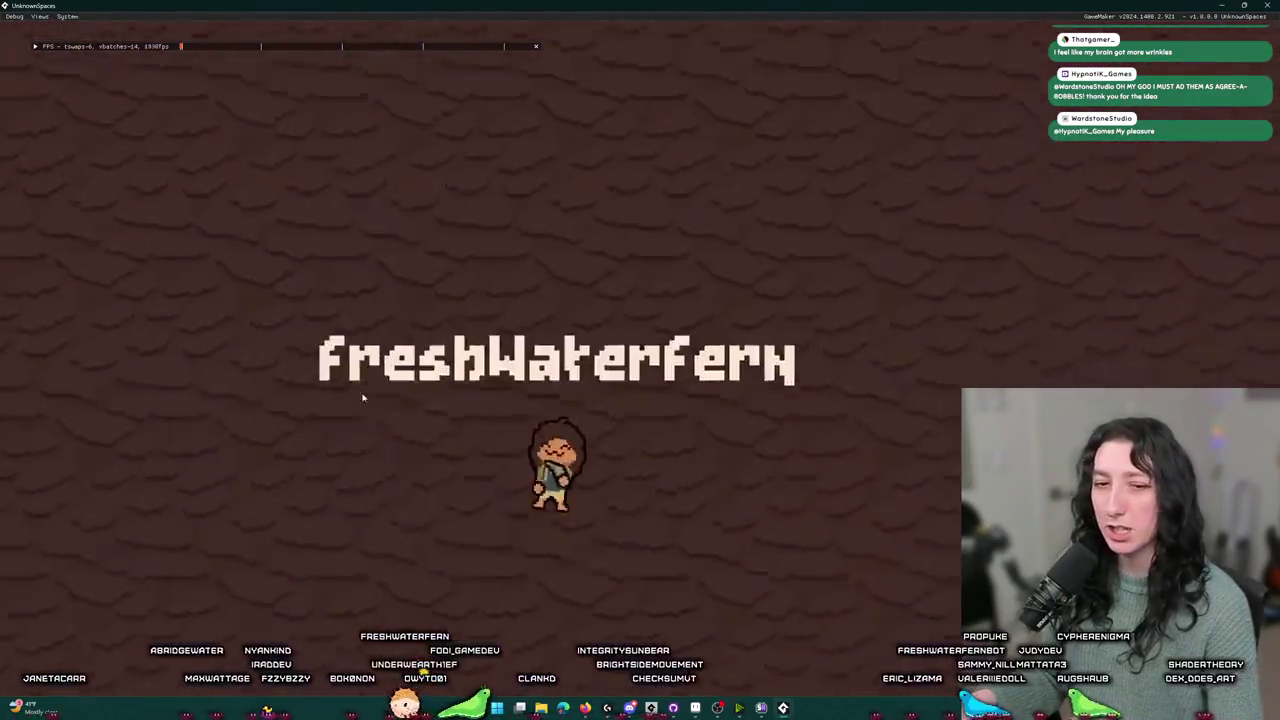
key(a)
key(a)
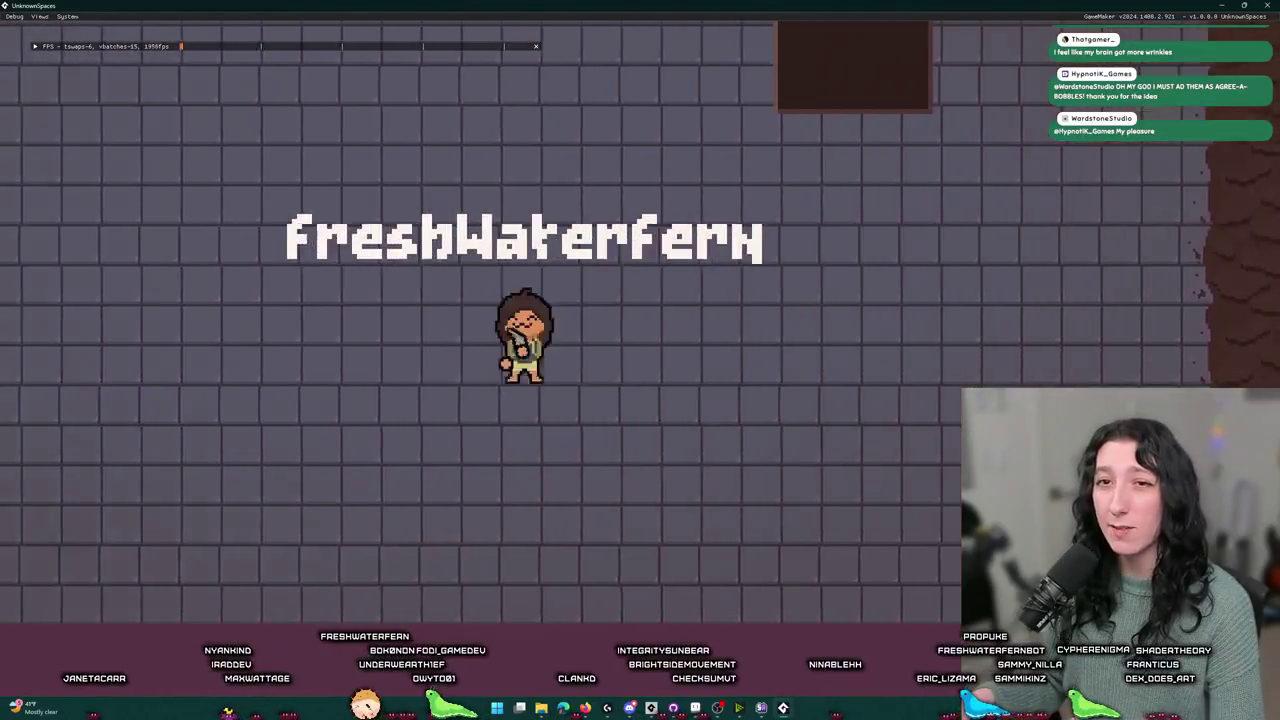
key(d)
- Toggle the inventory open and closed a few times, then swing up with the grapple ropes
key(Tab)
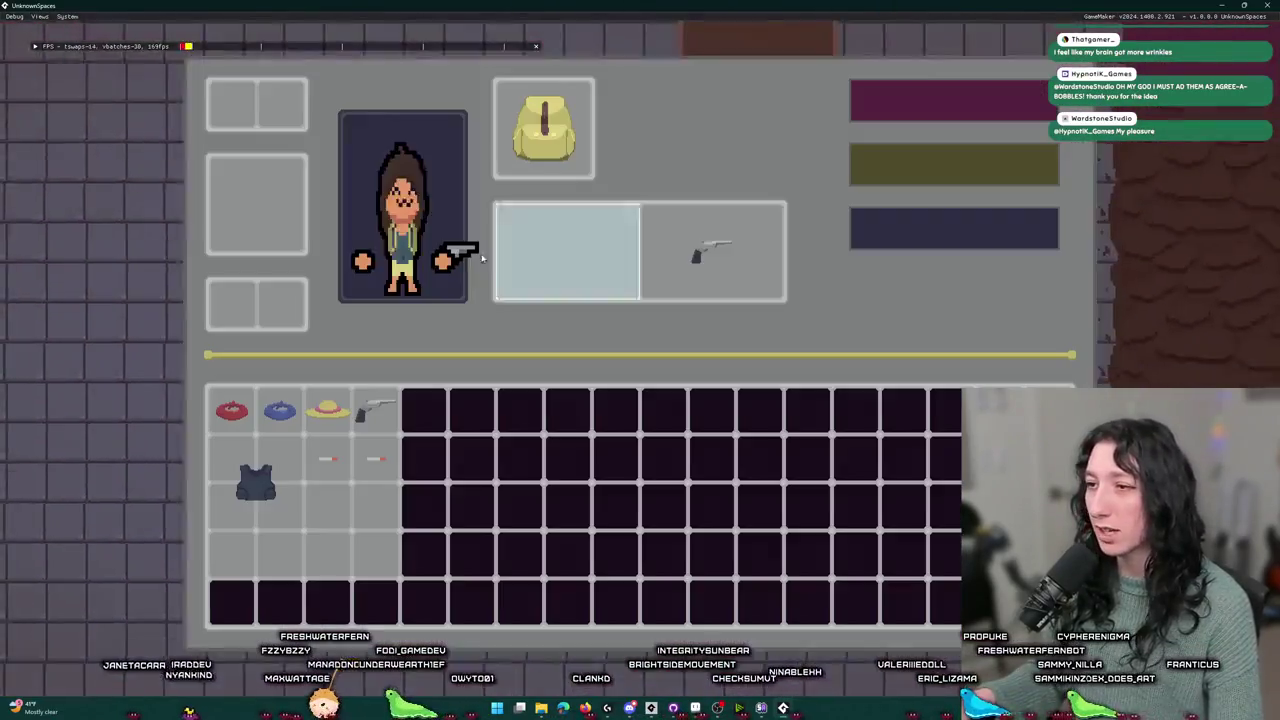
key(Tab)
key(Tab)
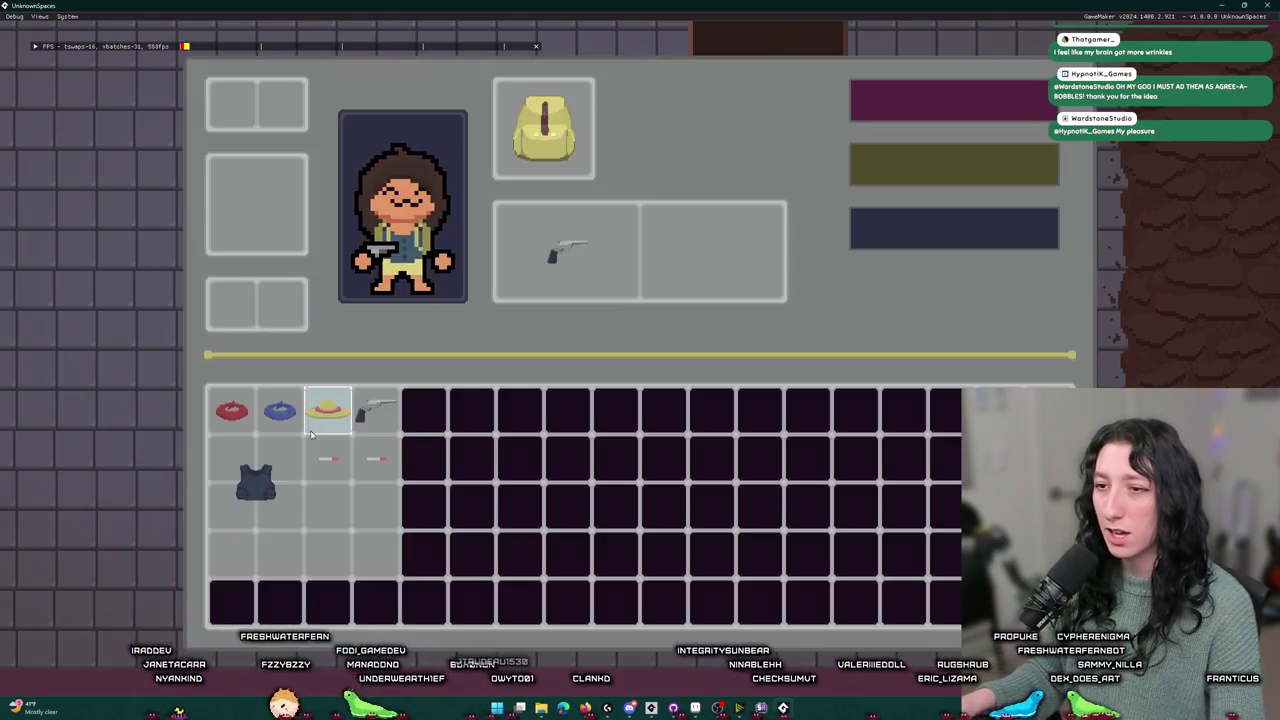
key(Tab)
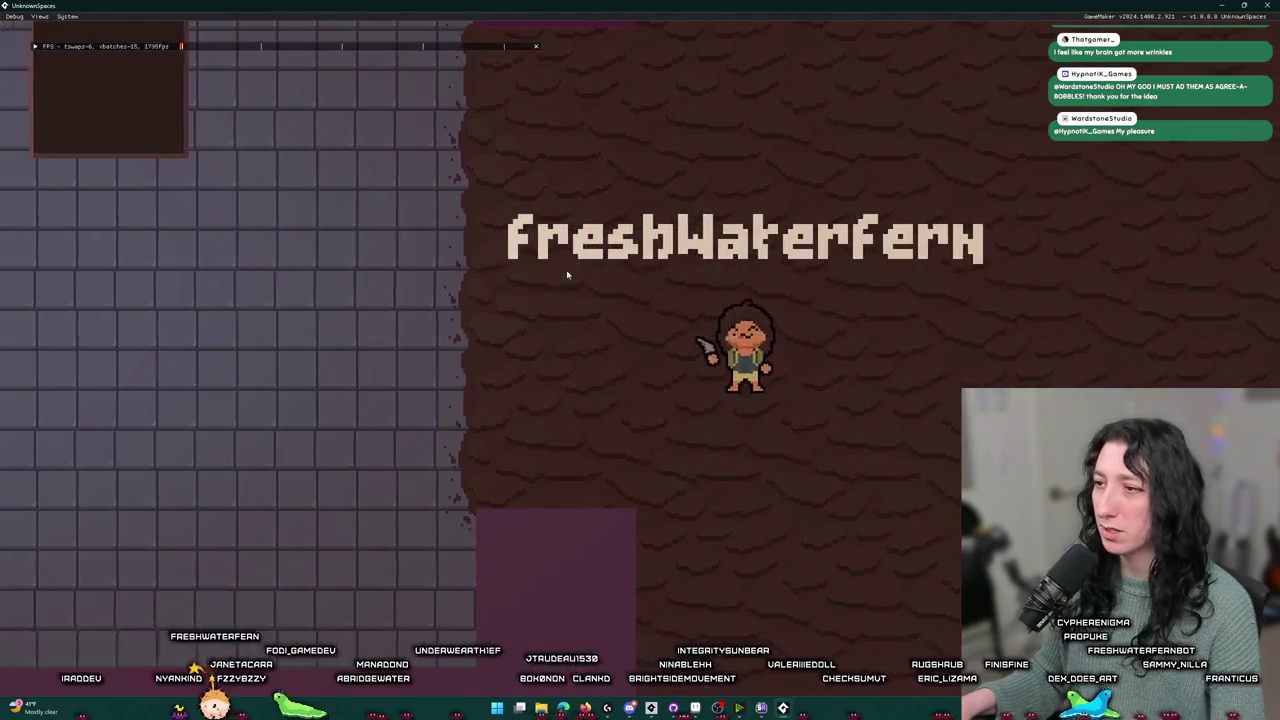
key(Tab)
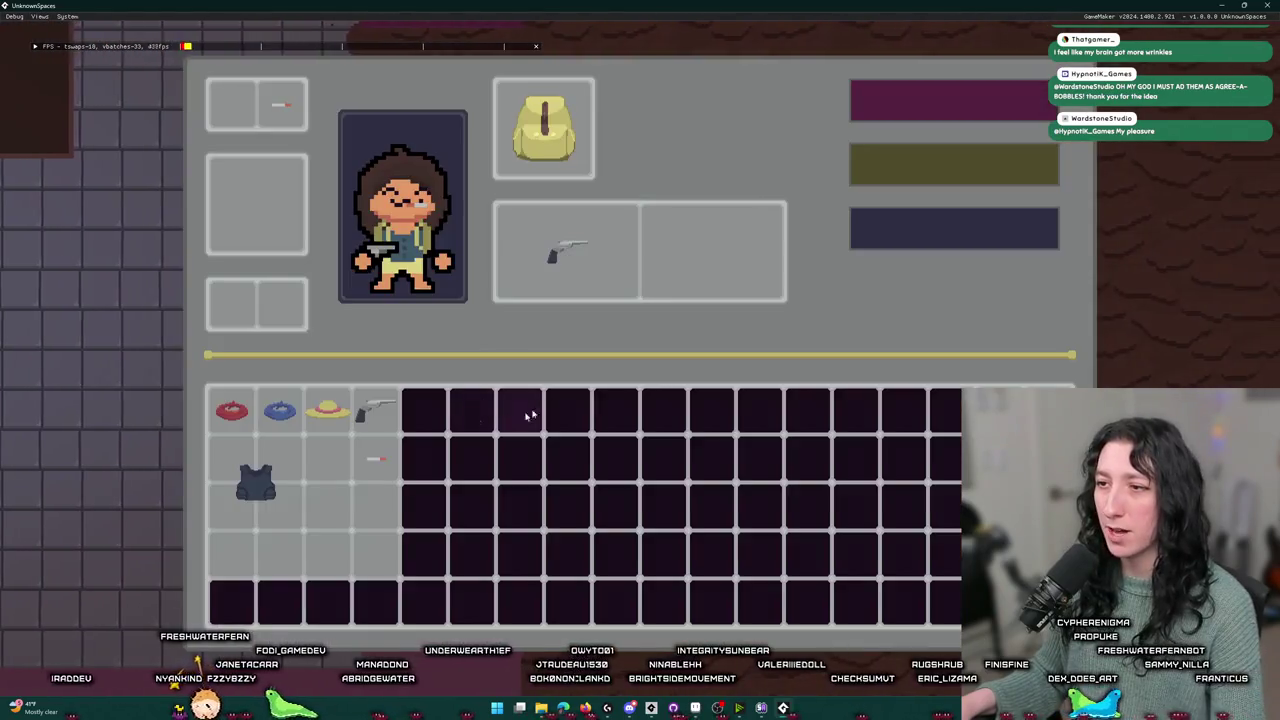
key(Tab)
key(Tab)
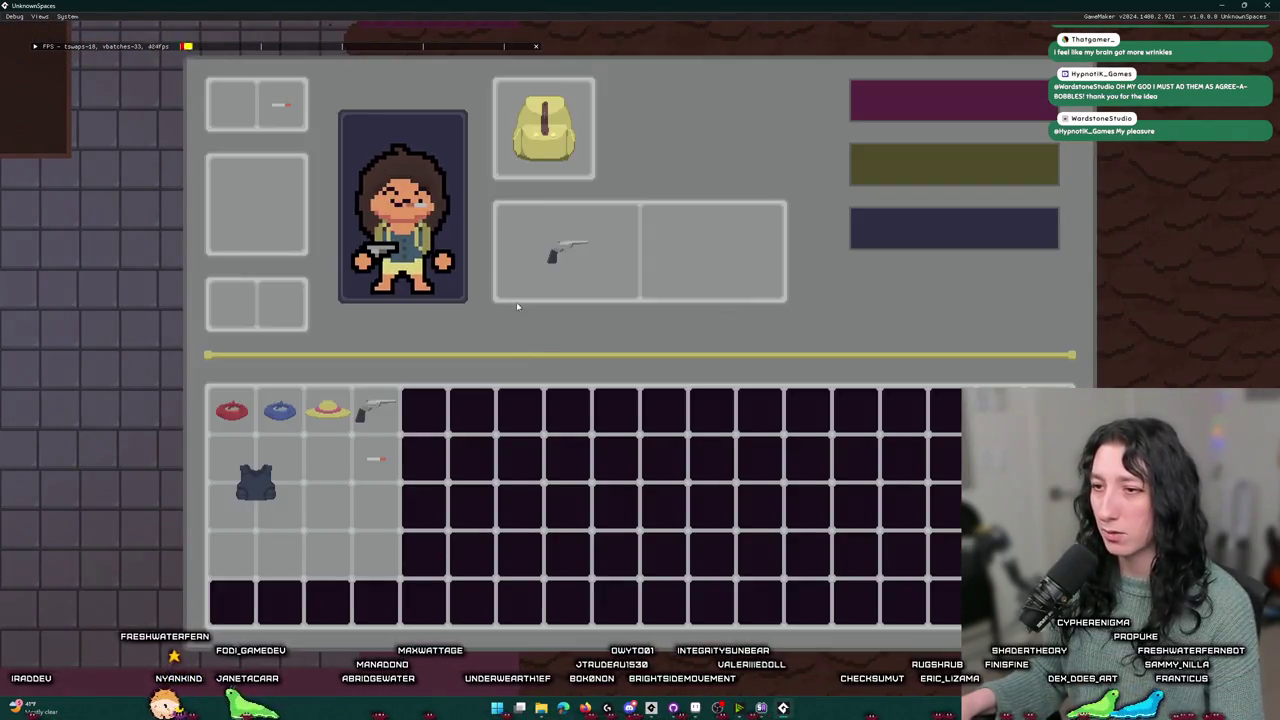
key(Tab)
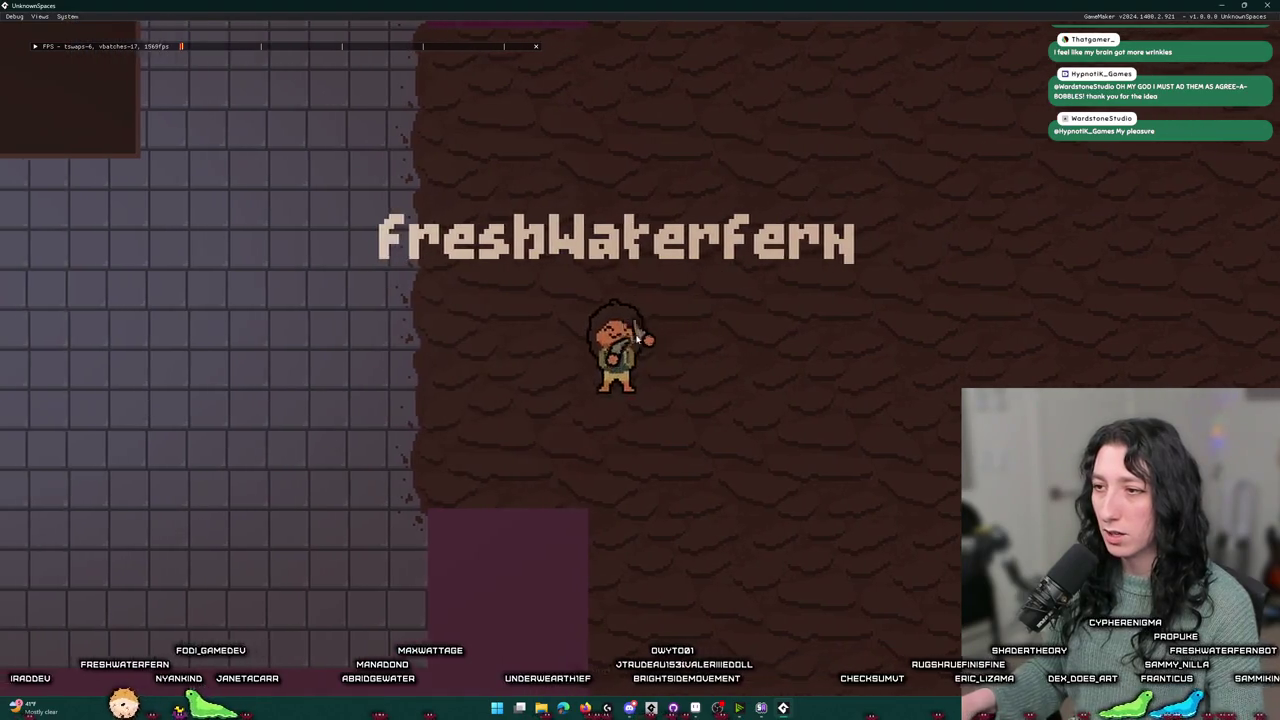
key(space)
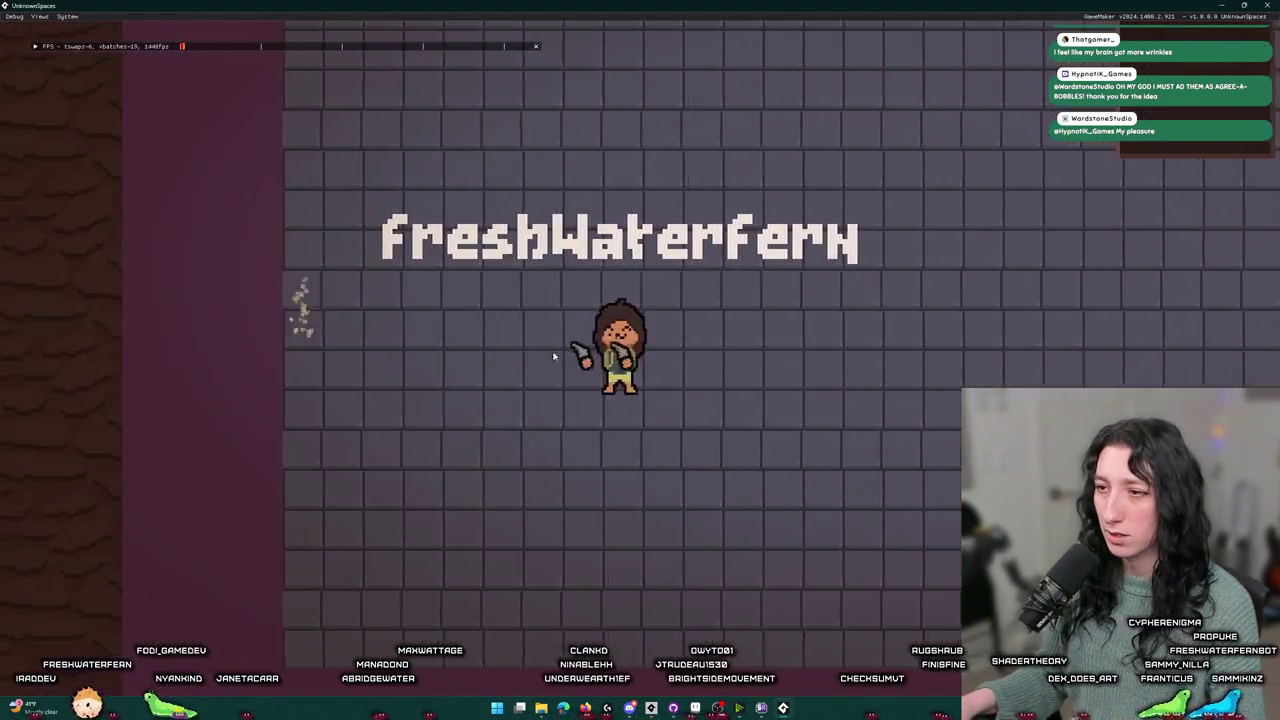
key(space)
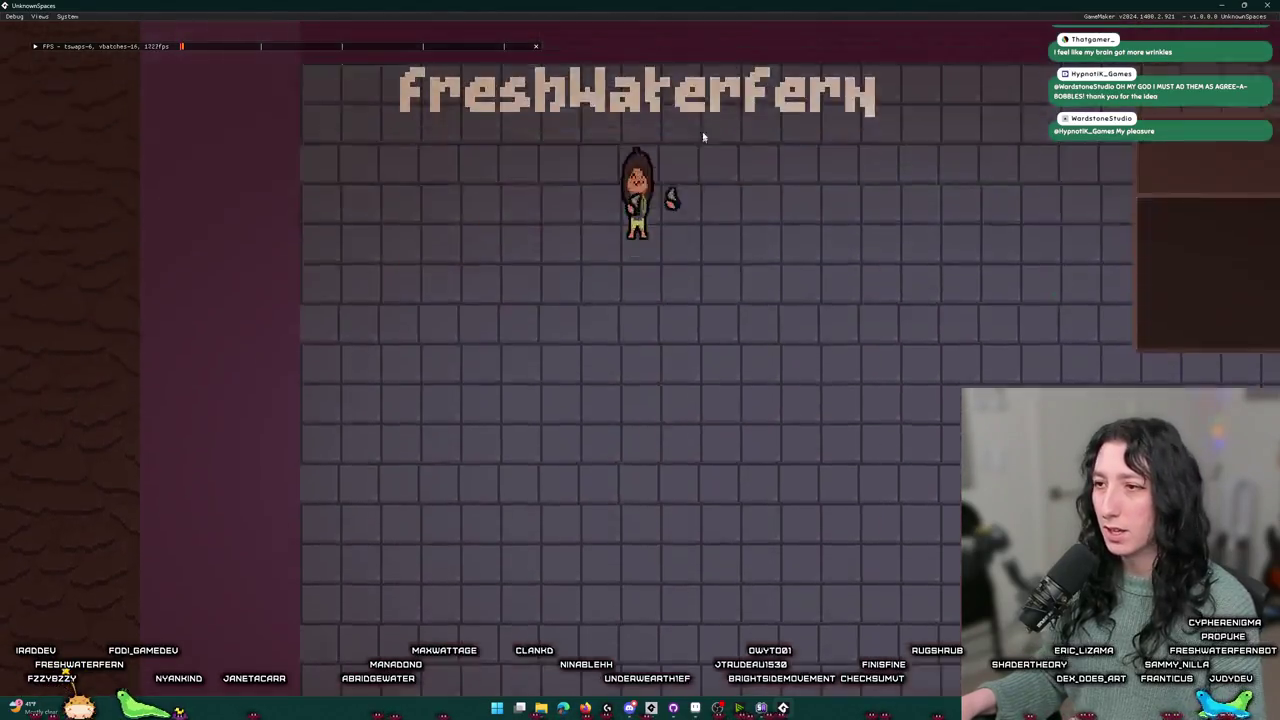
- Equip the vest in the inventory, dropping the backpack, and drop the pistol from its slot
key(Tab)
drag(262, 472, 257, 200)
mouse_move(543, 128)
mouse_down()
mouse_move(428, 128)
mouse_move(172, 165)
mouse_up()
key(Tab)
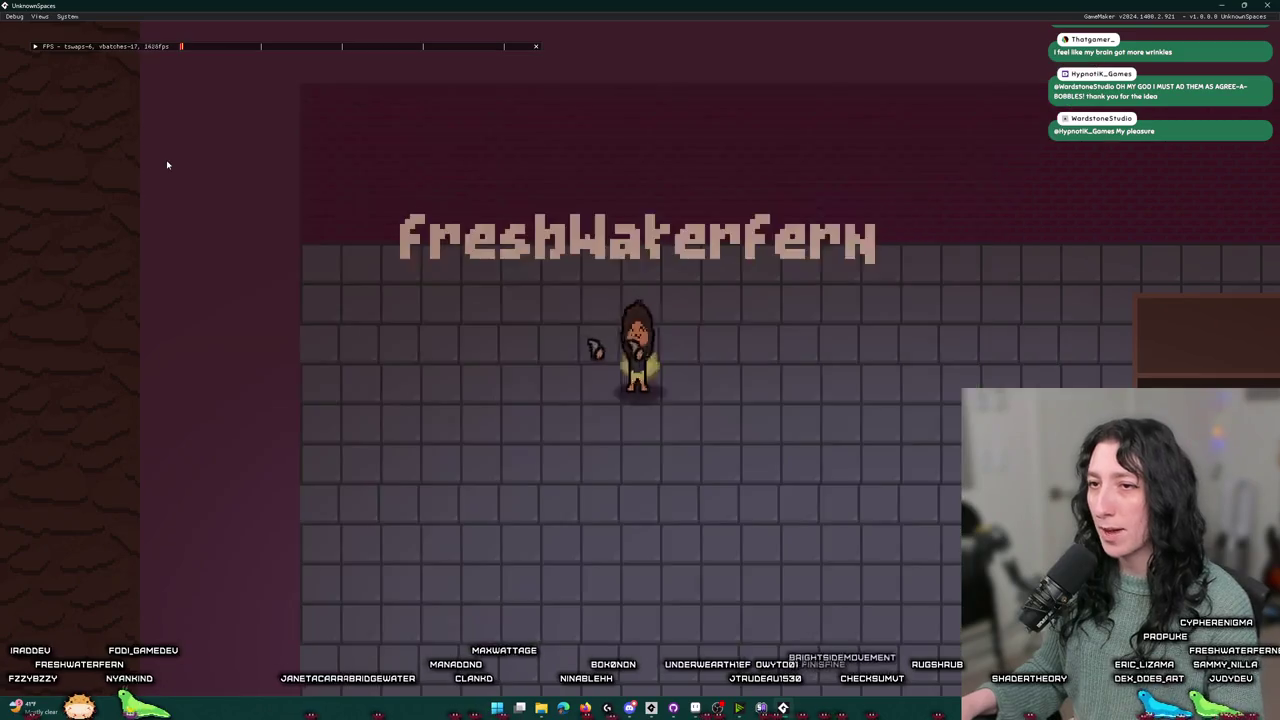
key(Tab)
drag(543, 251, 102, 274)
key(Tab)
- Put the straw hat on the character and equip the dropped gun in the weapon slot
key(a)
key(d)
key(a)
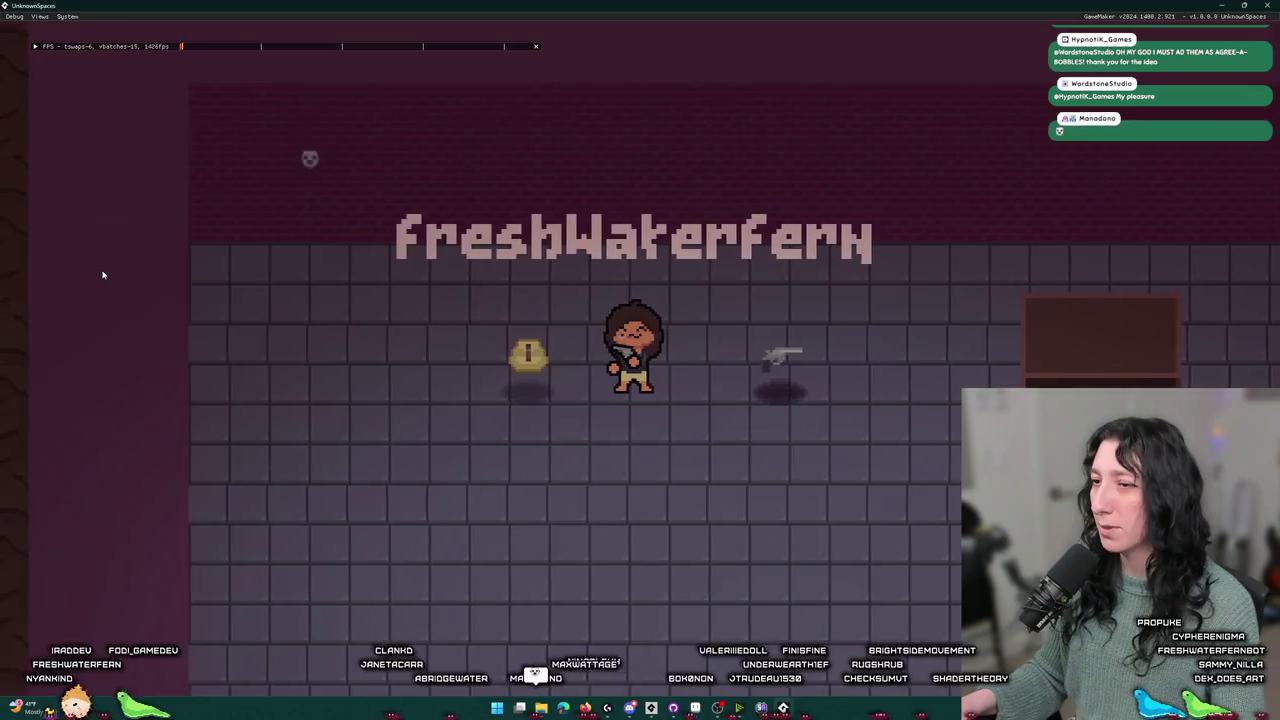
key(a)
key(Tab)
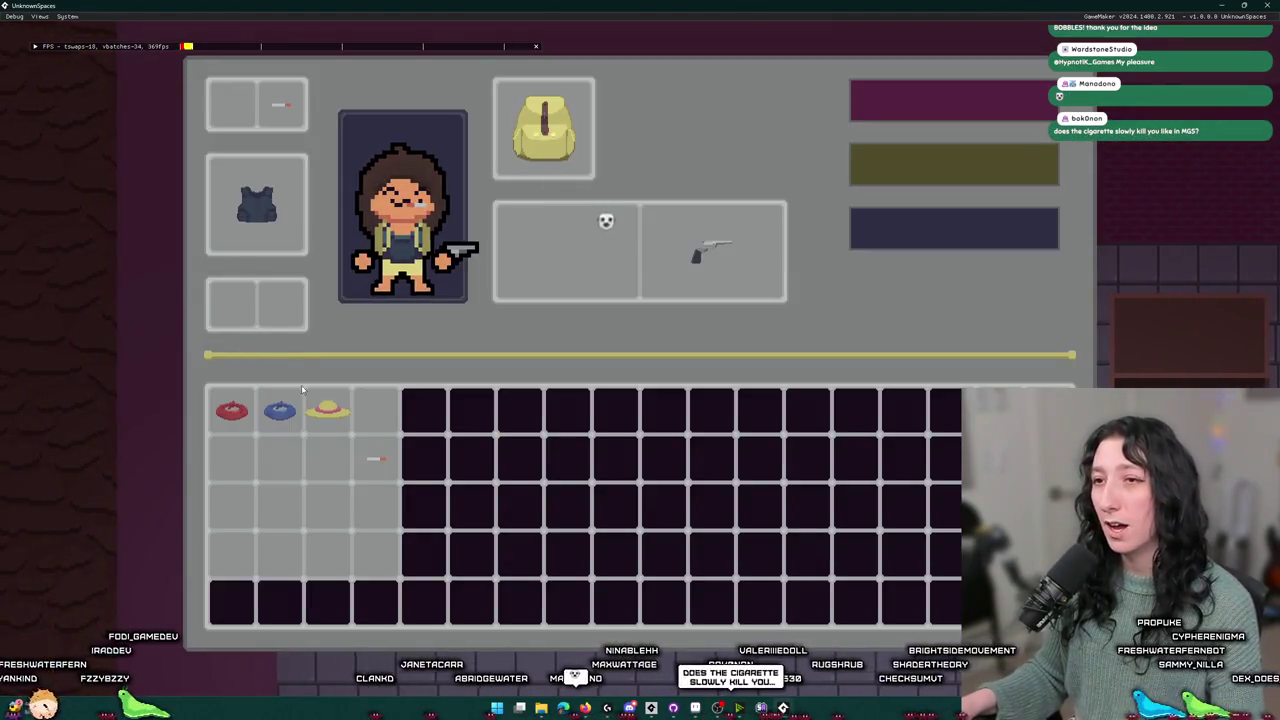
mouse_move(324, 399)
mouse_down()
mouse_move(245, 104)
mouse_move(323, 405)
mouse_move(226, 121)
mouse_move(280, 405)
mouse_move(231, 108)
mouse_up()
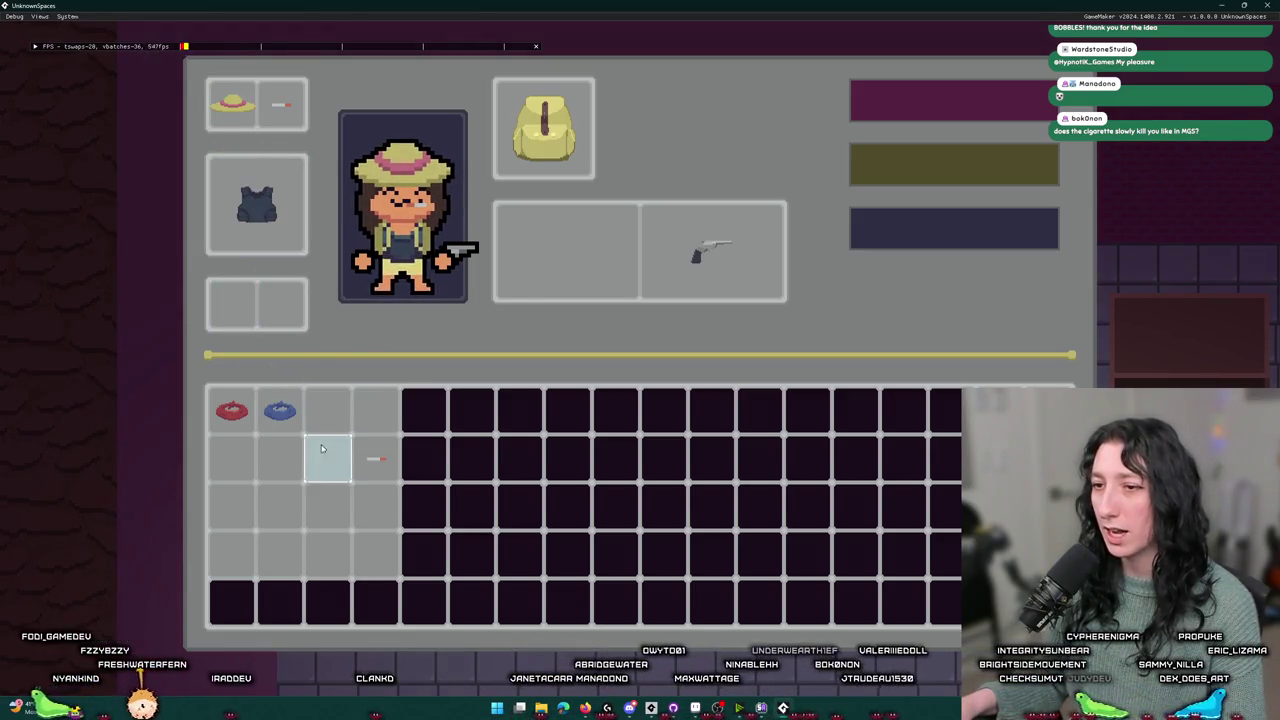
key(Tab)
key(d)
key(Tab)
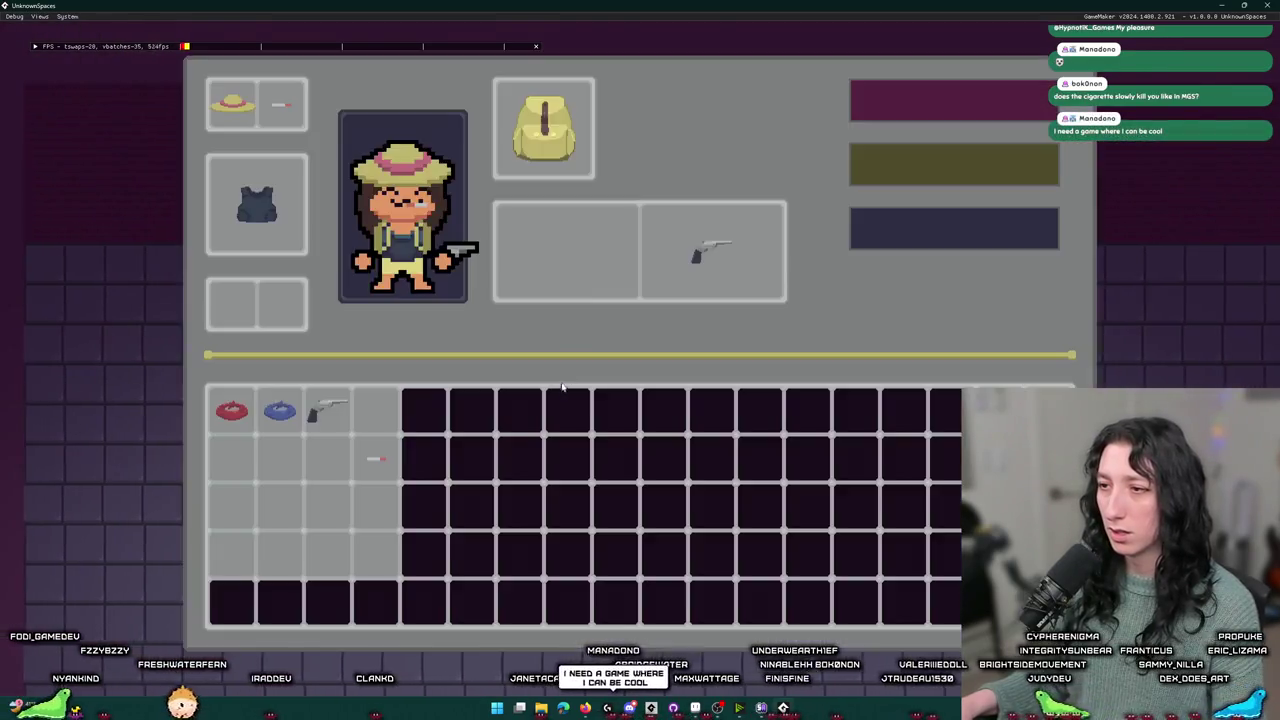
drag(328, 410, 565, 250)
key(Tab)
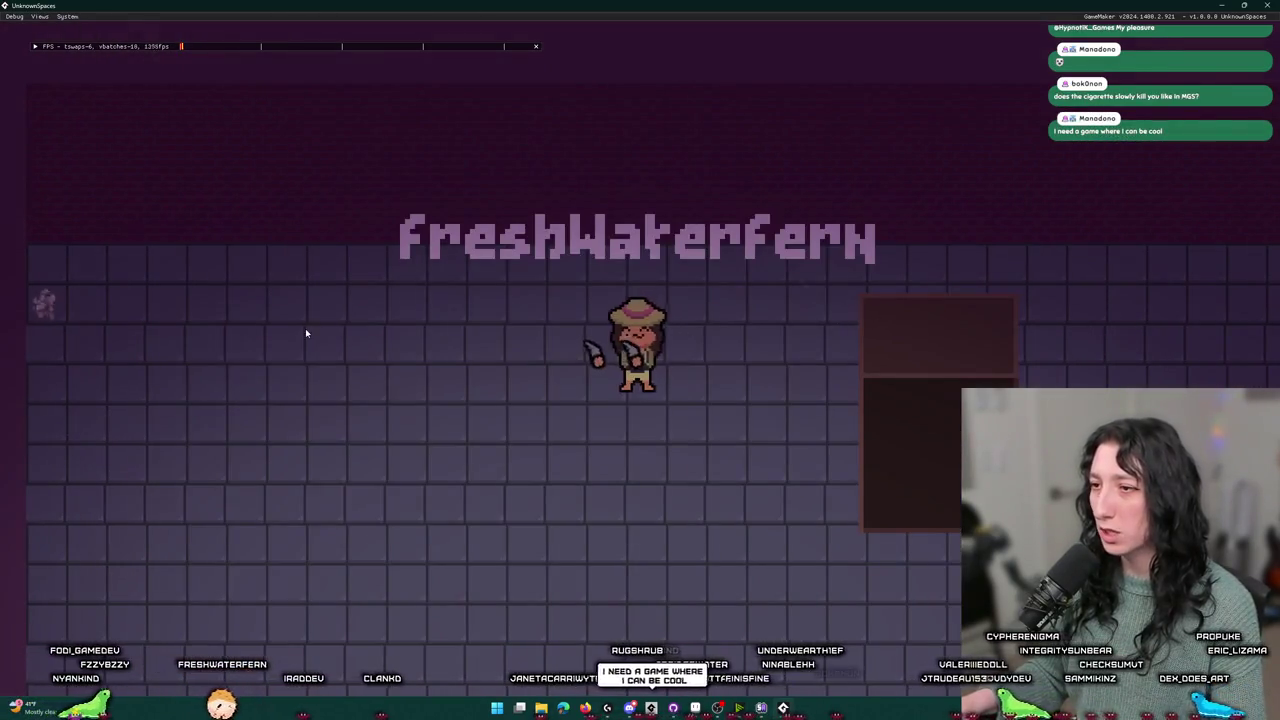
- Walk the equipped character around the tiled room, then stop the running game
key(s)
key(w)
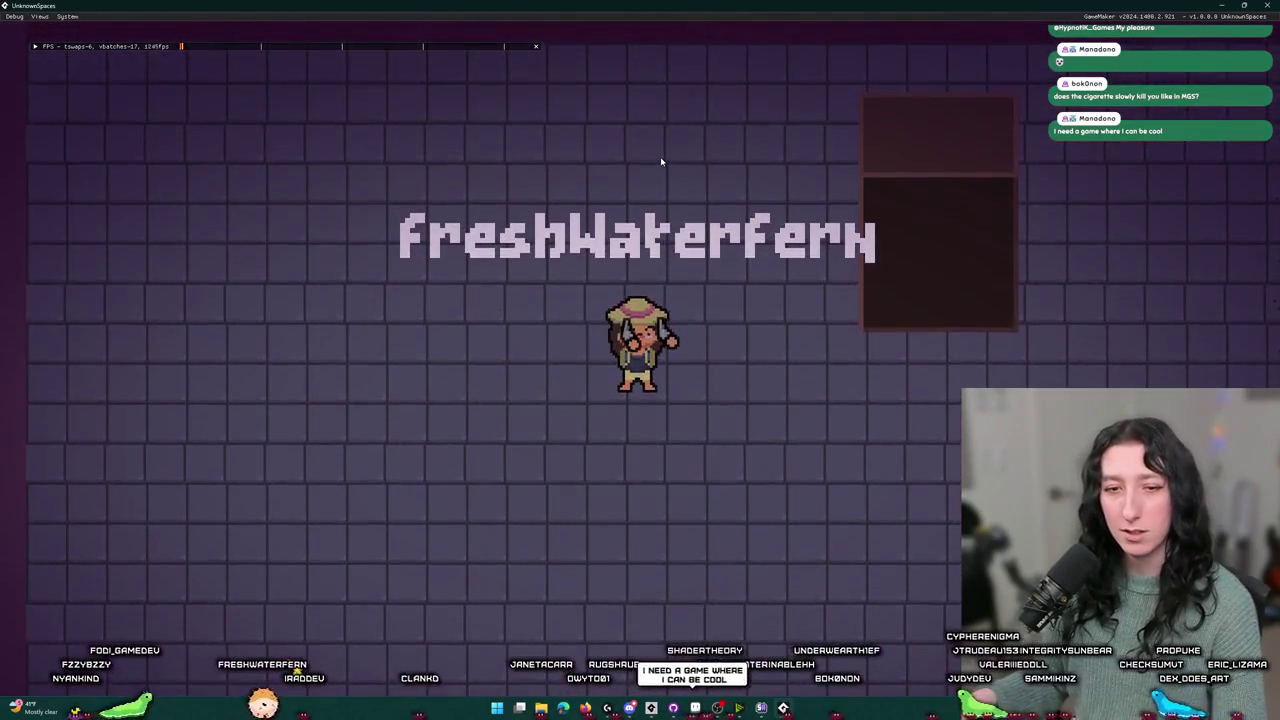
key(d)
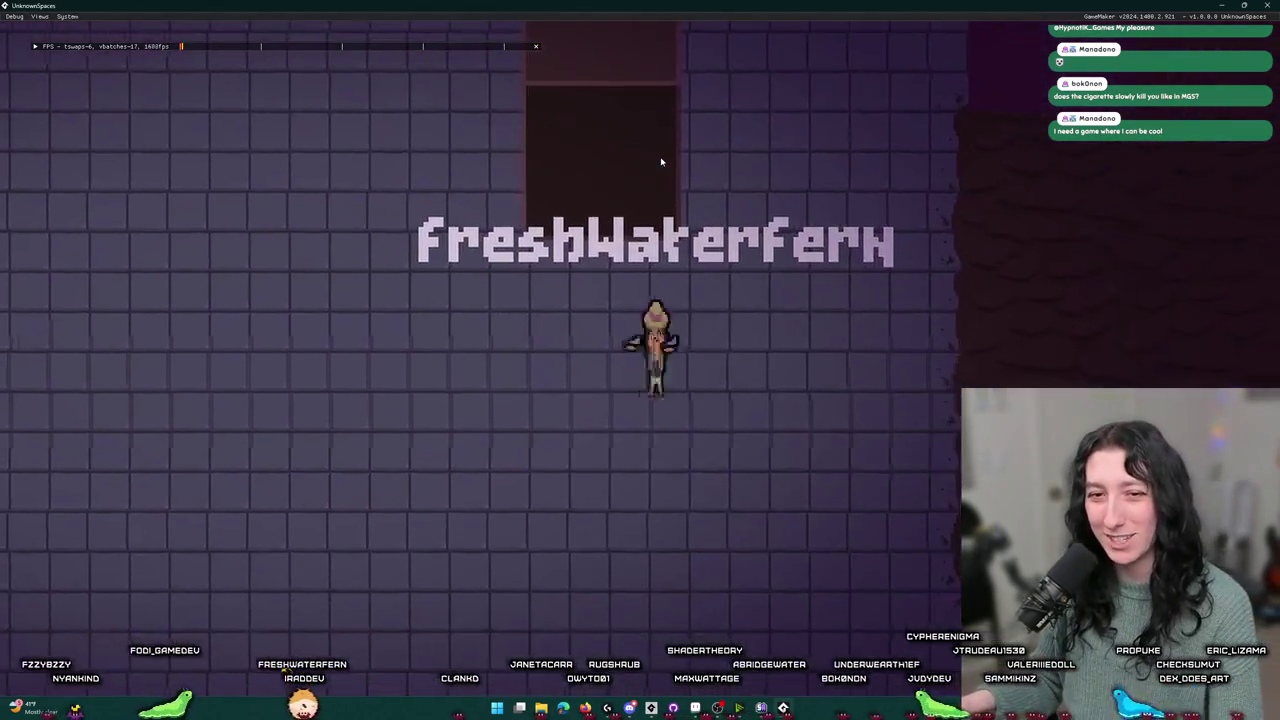
key(a)
key(w)
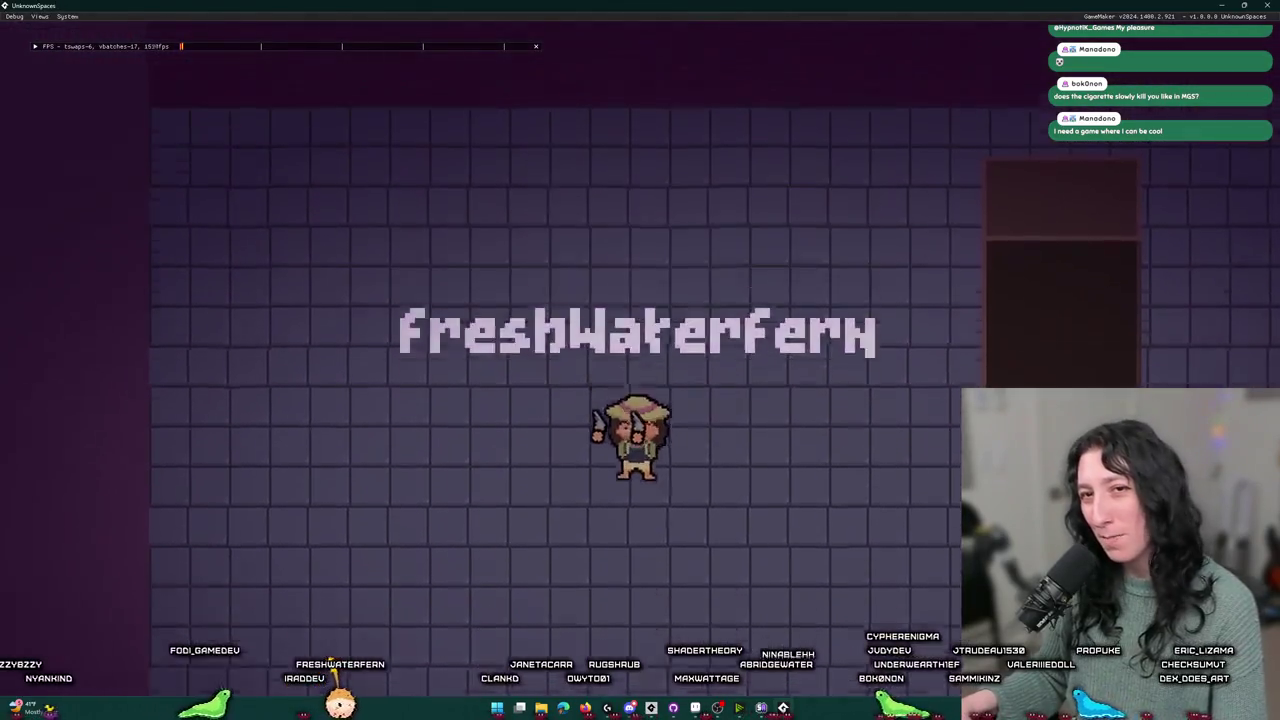
key(s)
key(d)
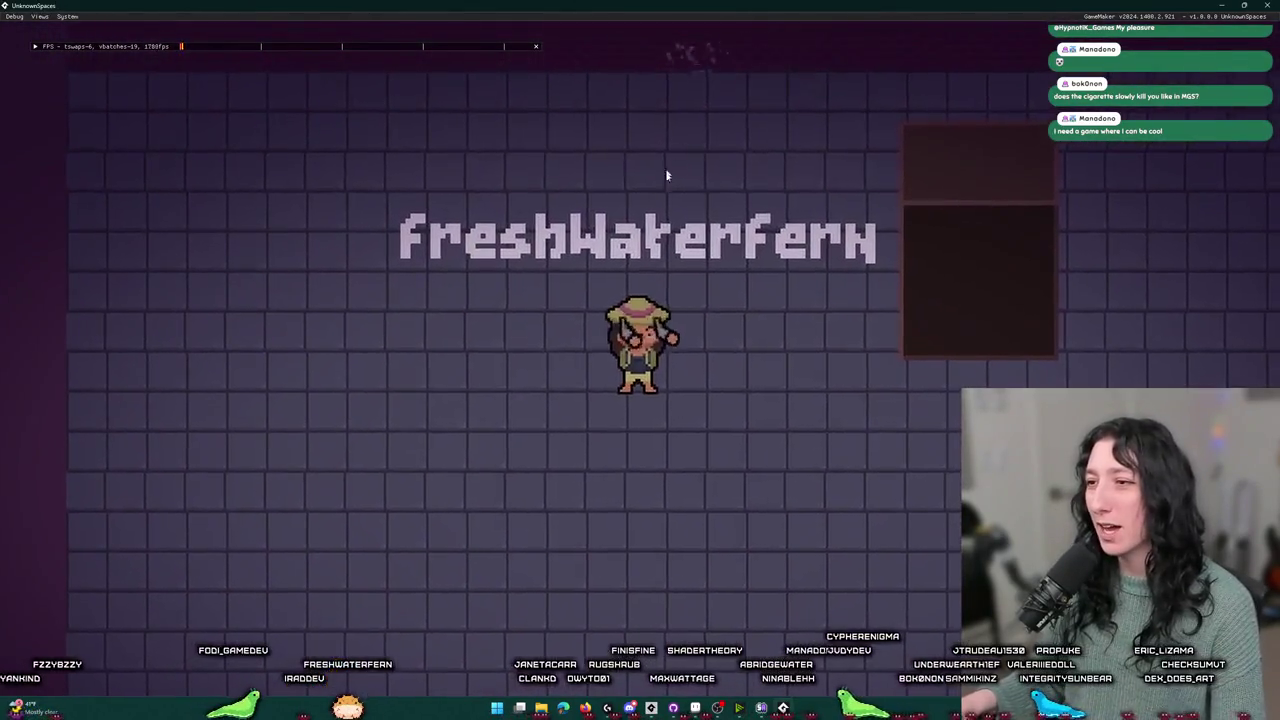
key(d)
key(w)
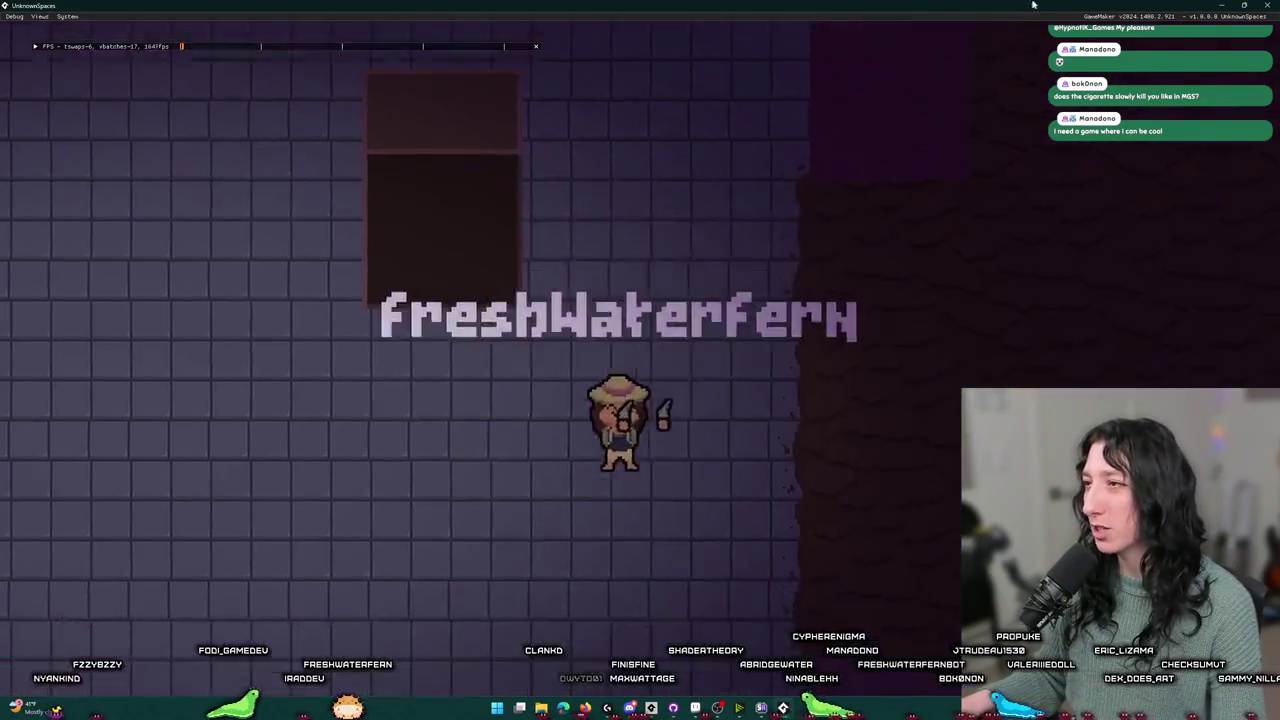
key(a)
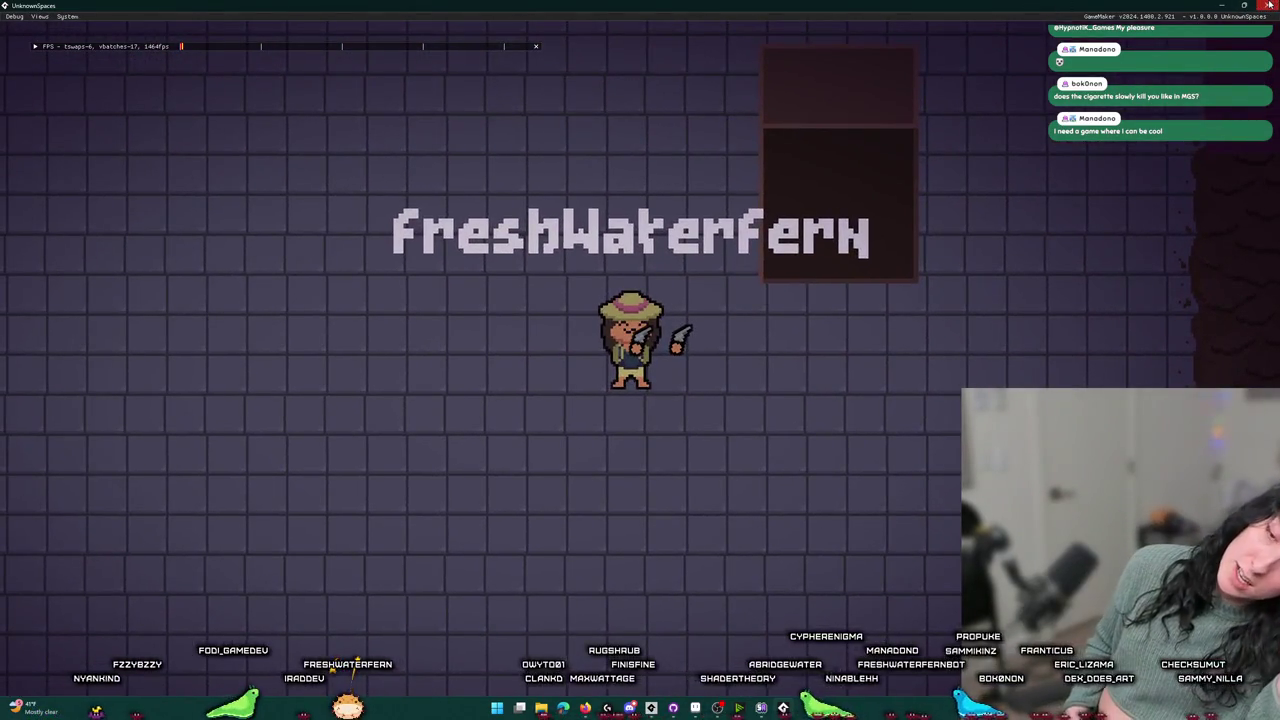
click(1270, 5)
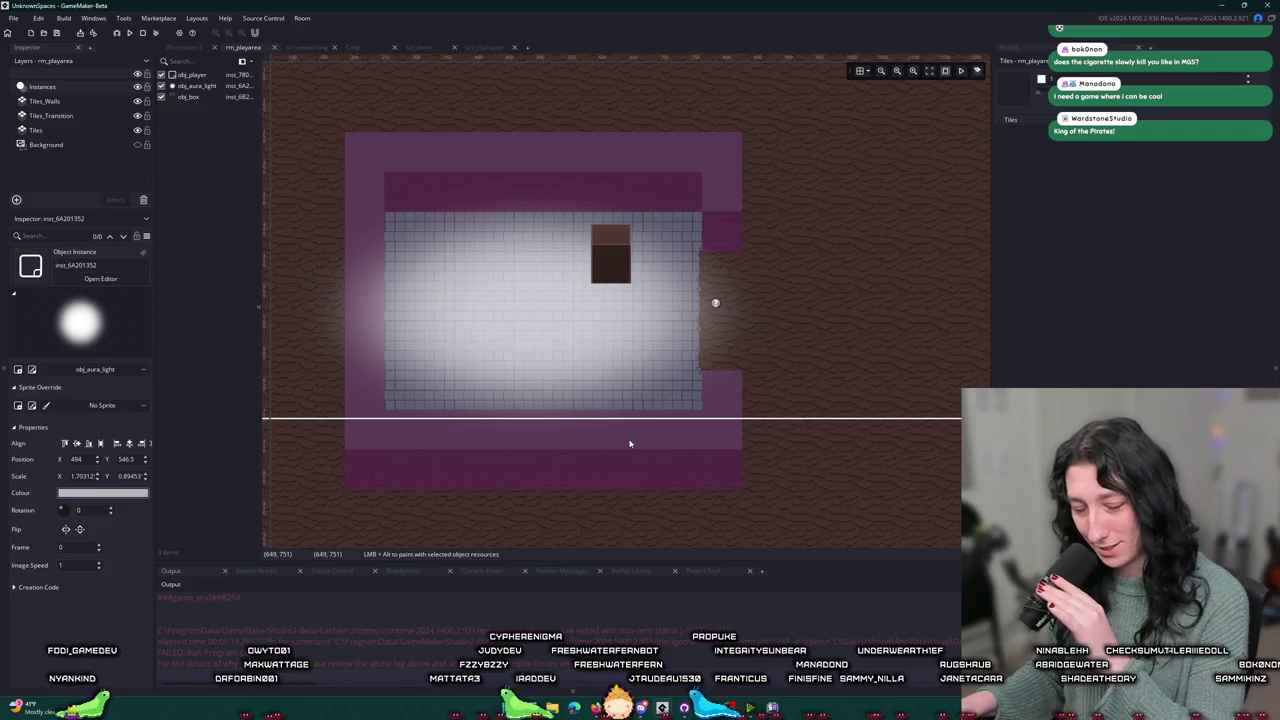
- Show the Asset Browser, zoom out and re-centre the rm_playarea room, then switch to Aseprite
scroll(737, 436, down, 2)
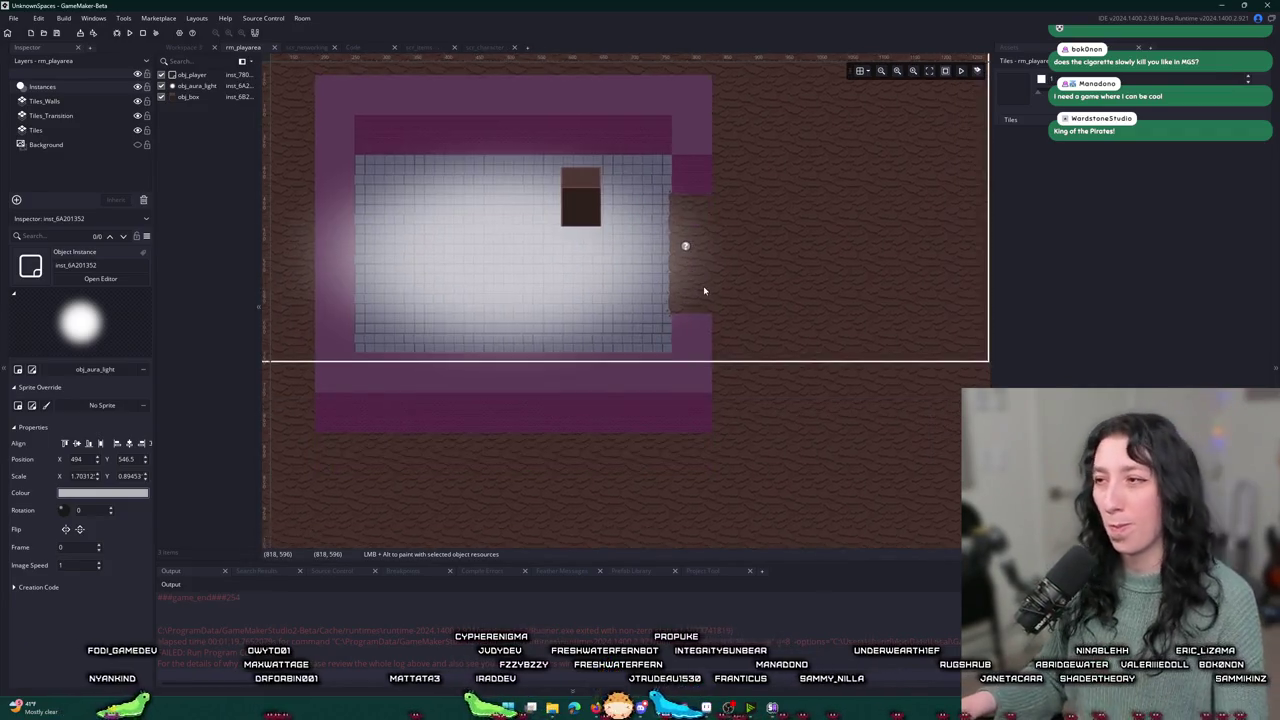
click(1035, 50)
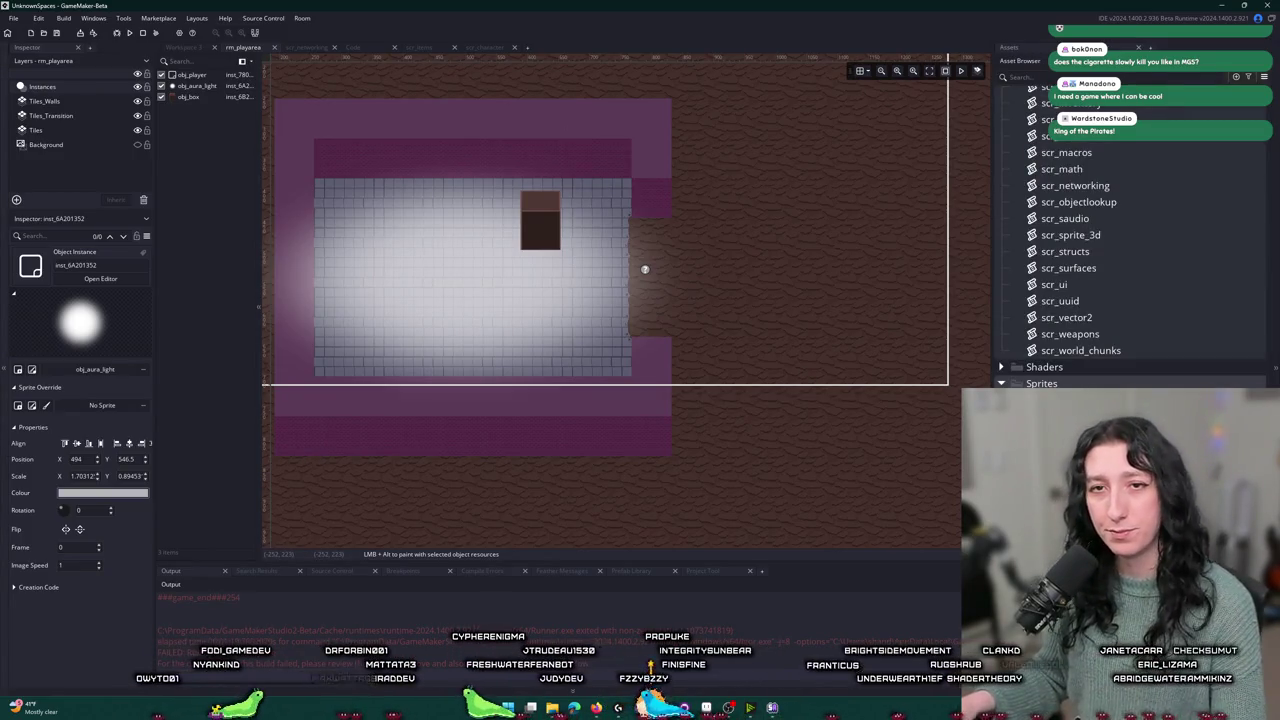
scroll(726, 262, down, 4)
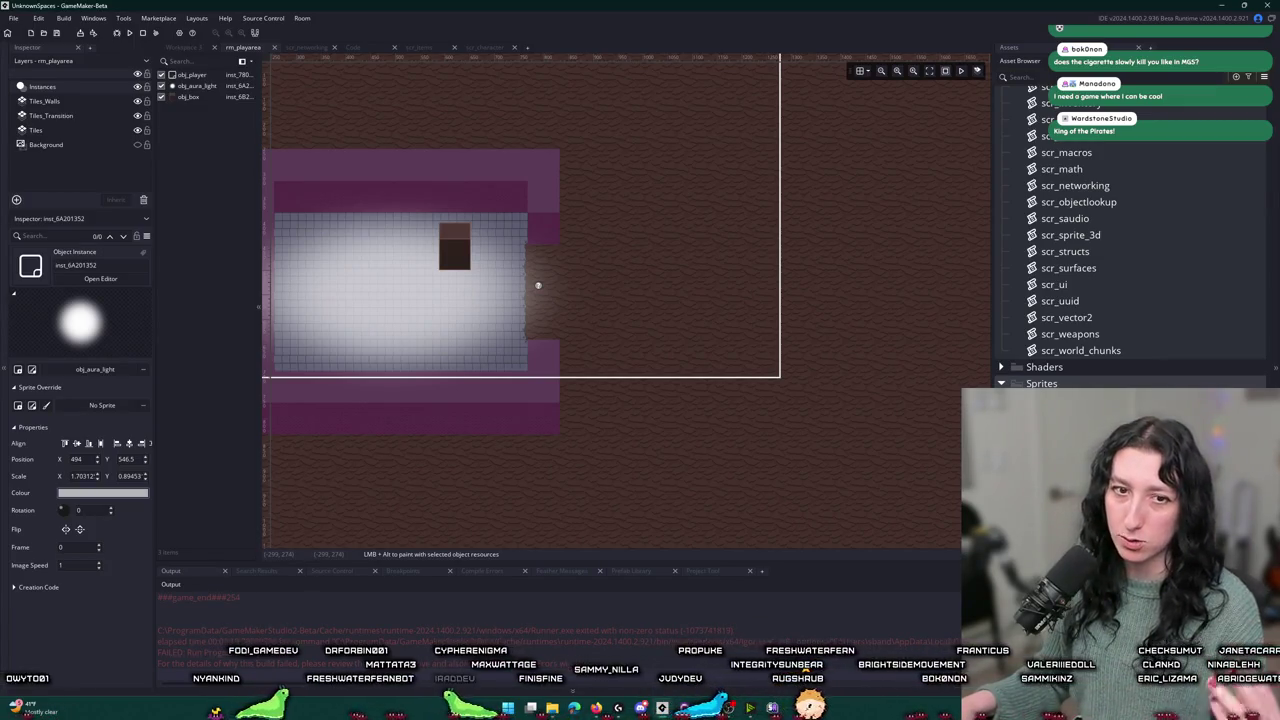
drag(543, 205, 697, 268)
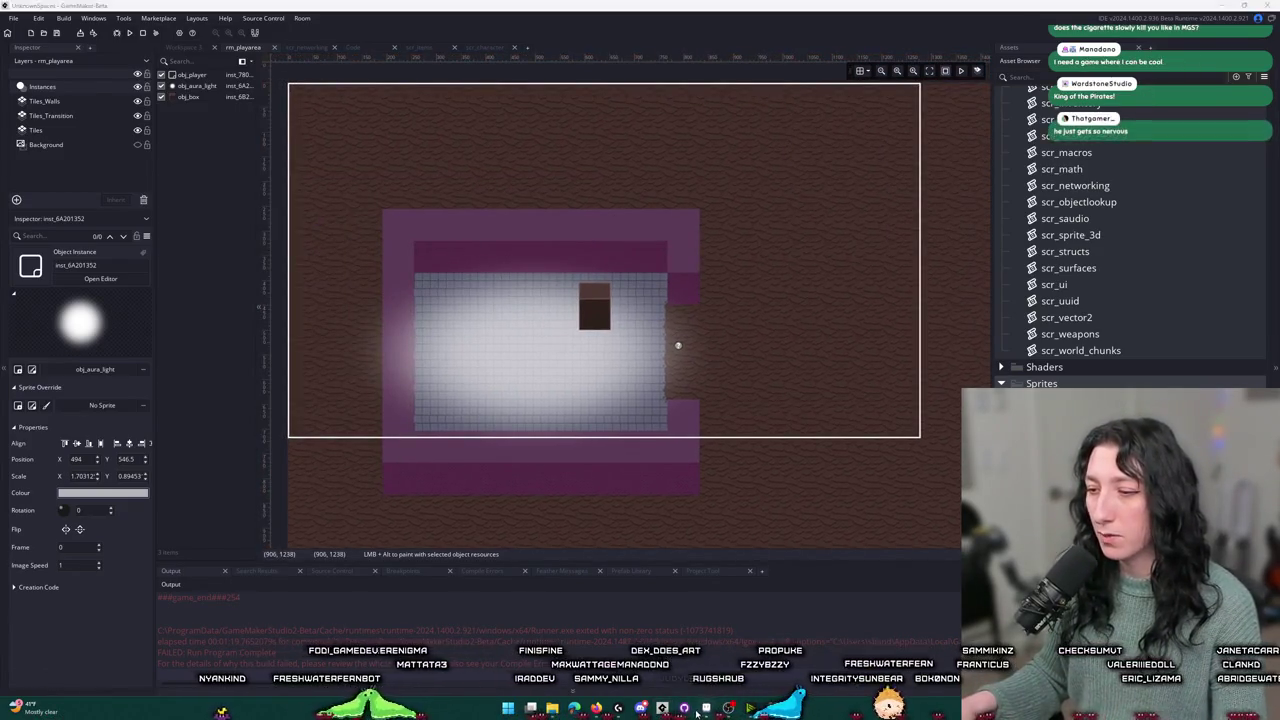
click(700, 709)
scroll(478, 276, up, 5)
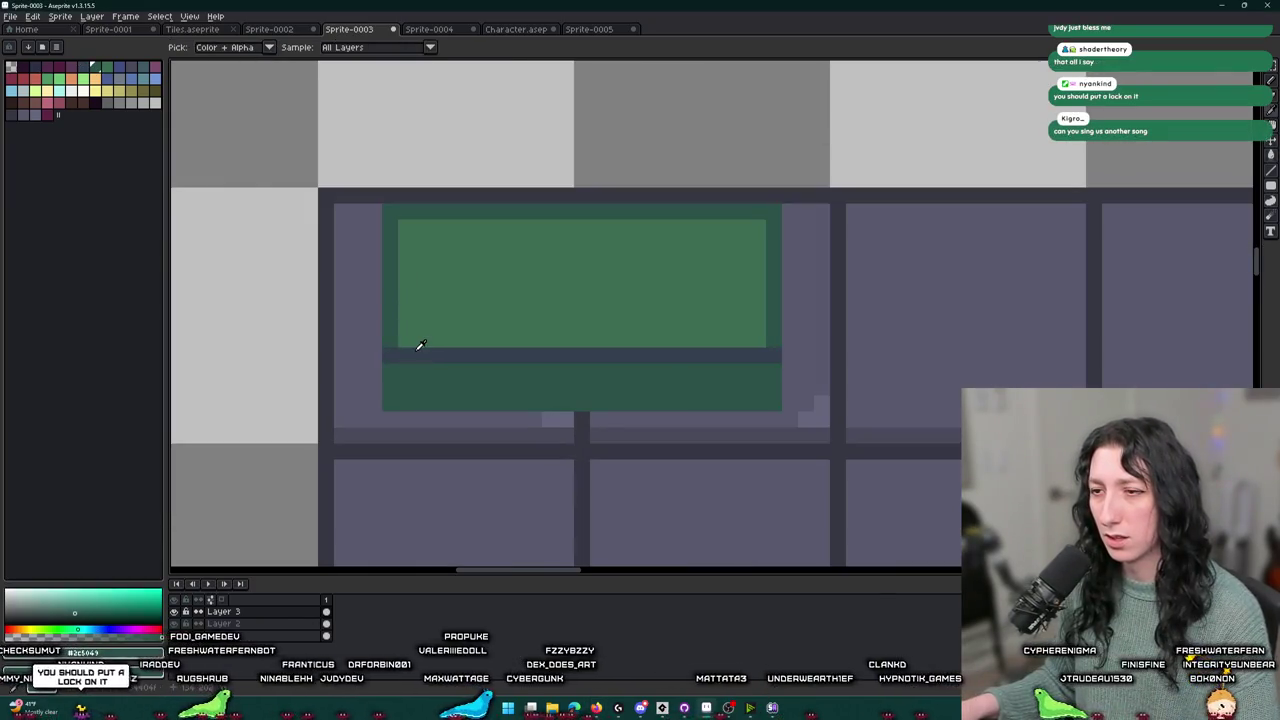
- Eyedrop the tile's dark outline colour and zoom out to see the whole tile sheet
click(417, 350)
scroll(543, 315, down, 3)
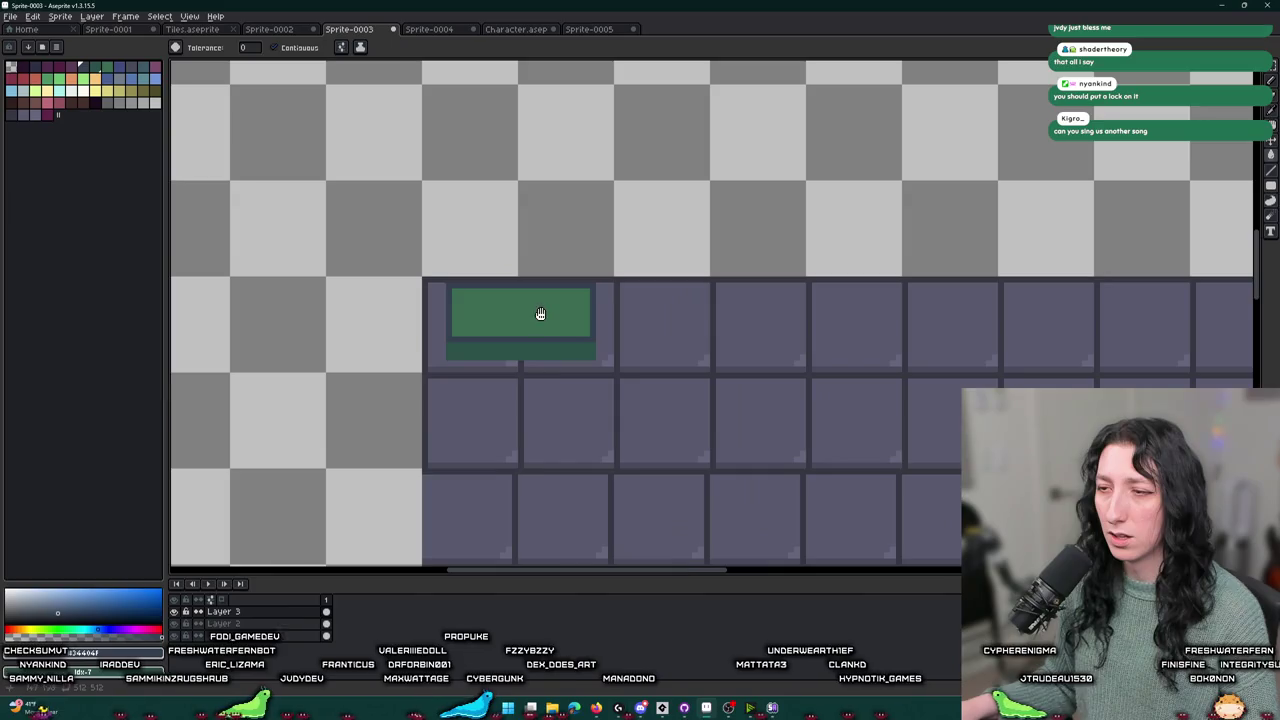
scroll(540, 314, down, 2)
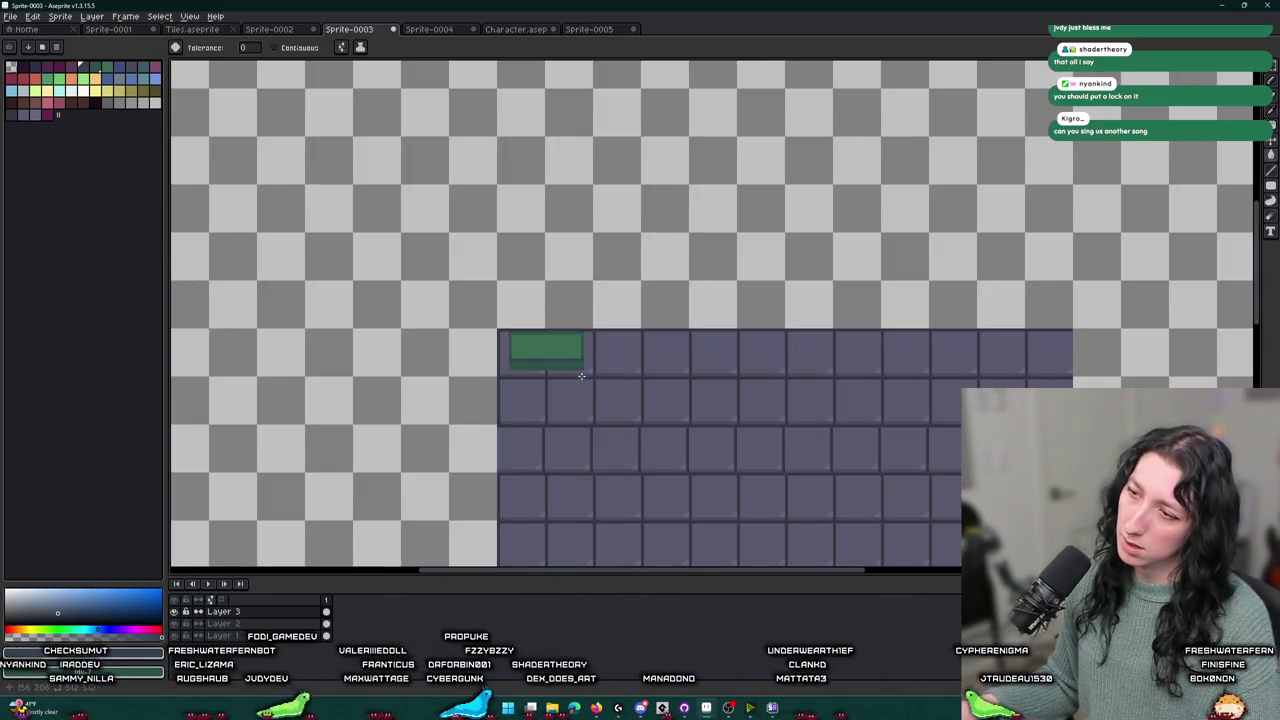
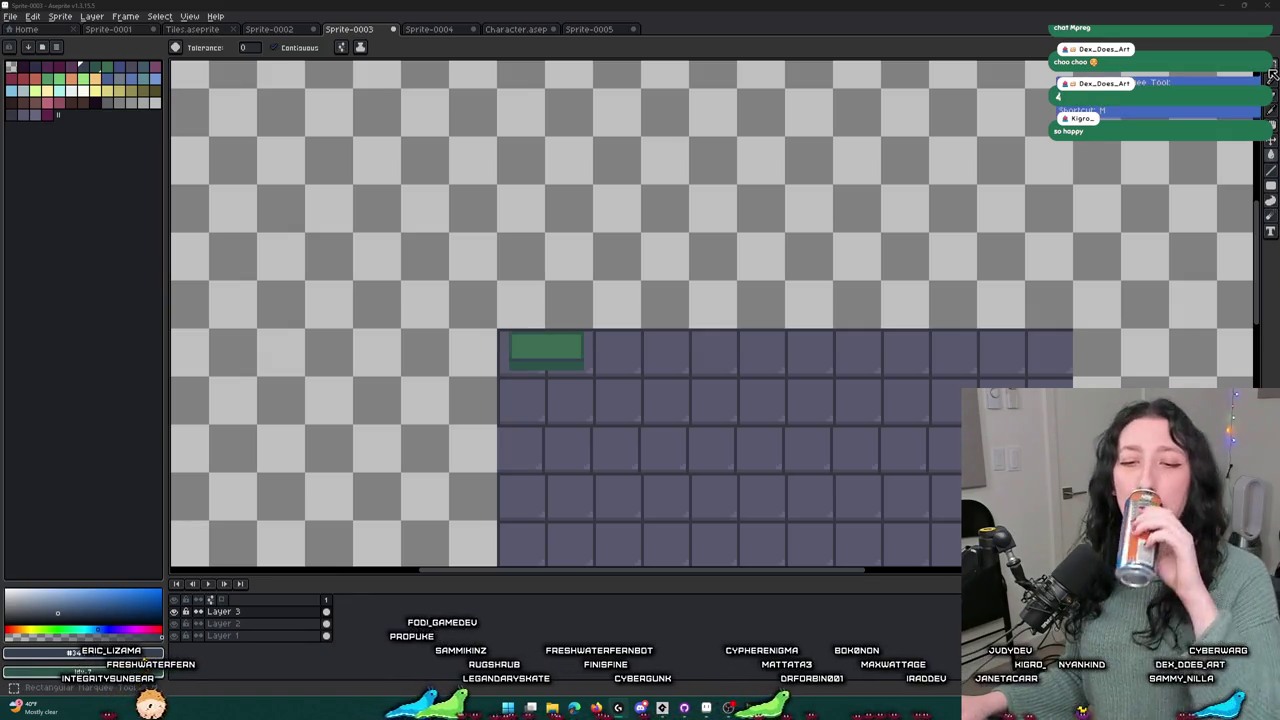
- Sample the chest tile's green as the drawing colour
scroll(557, 371, up, 3)
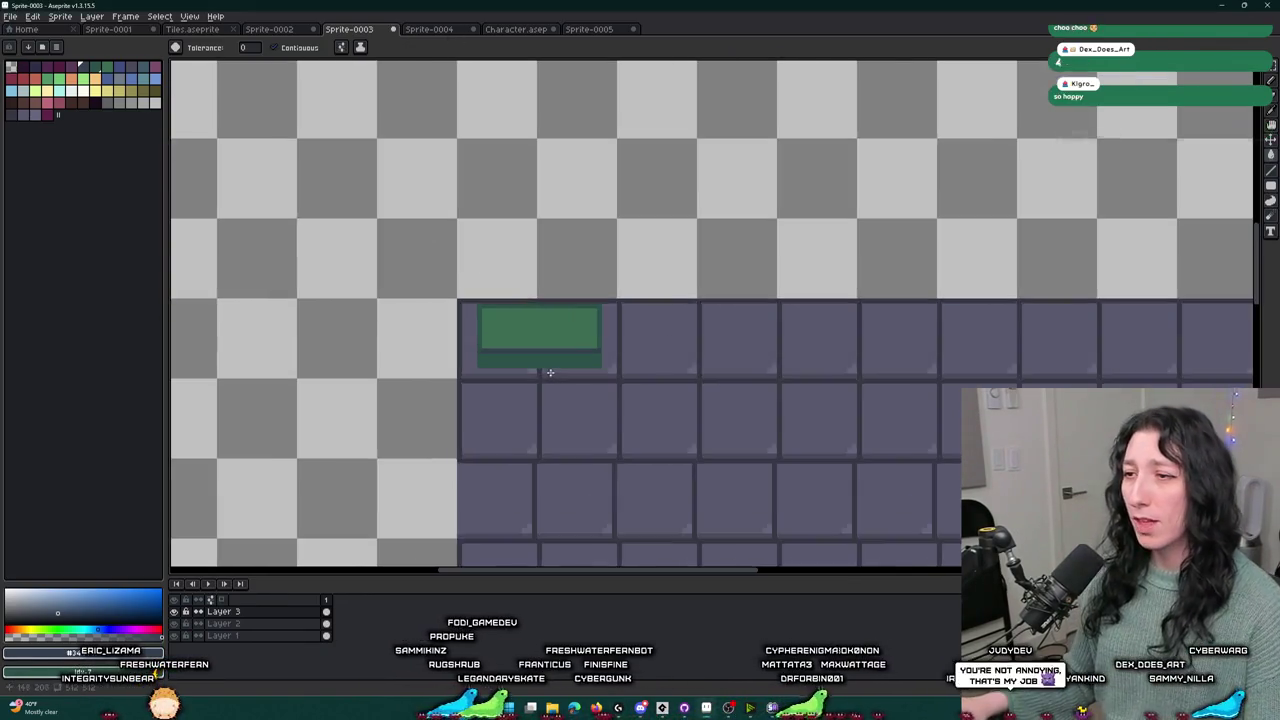
scroll(500, 294, down, 3)
scroll(497, 317, up, 3)
key(i)
scroll(494, 302, down, 3)
scroll(494, 300, up, 3)
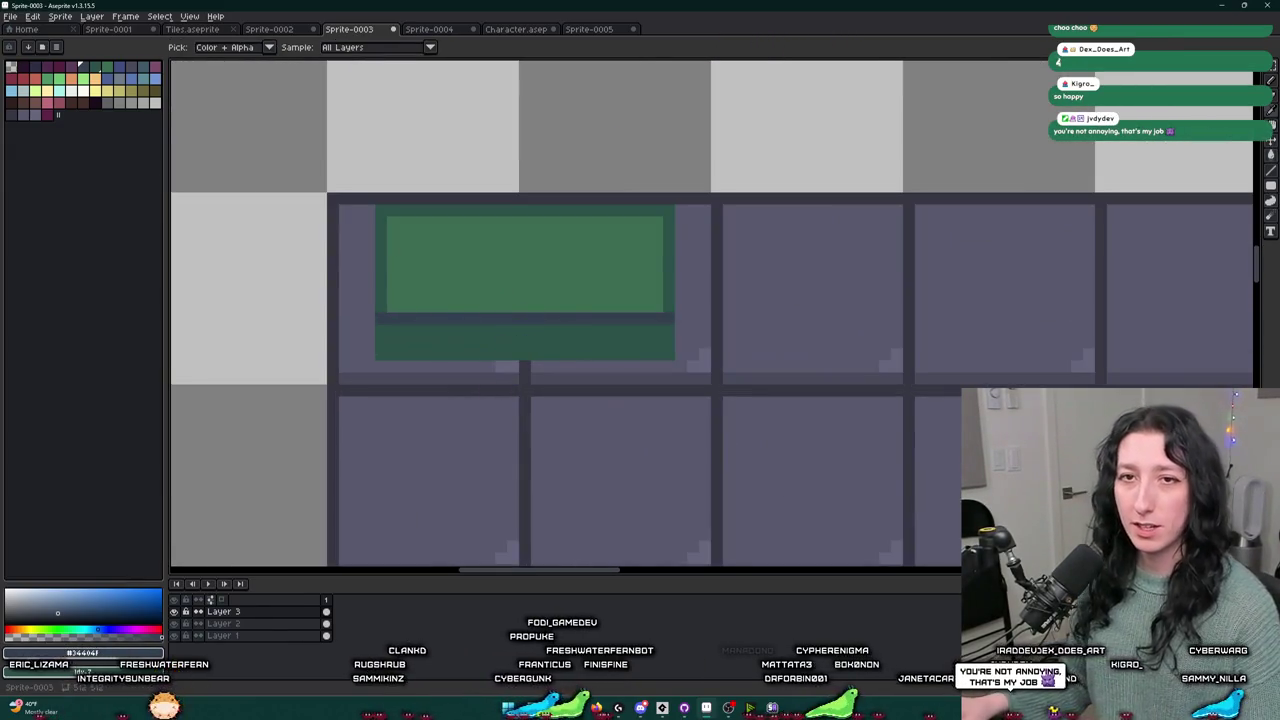
click(436, 225)
scroll(436, 225, up, 1)
key(v)
scroll(455, 190, down, 5)
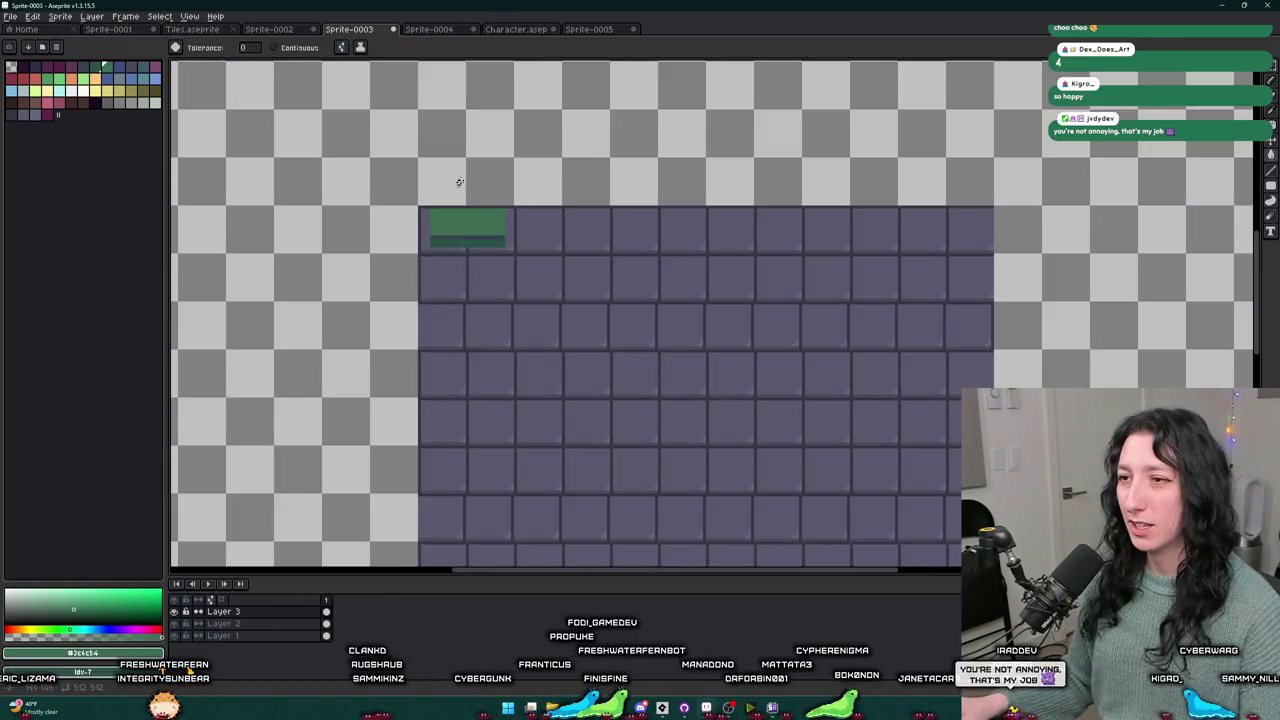
scroll(455, 193, up, 5)
- Sample the tile's inner green and flood-fill the lid's outer border with it
key(i)
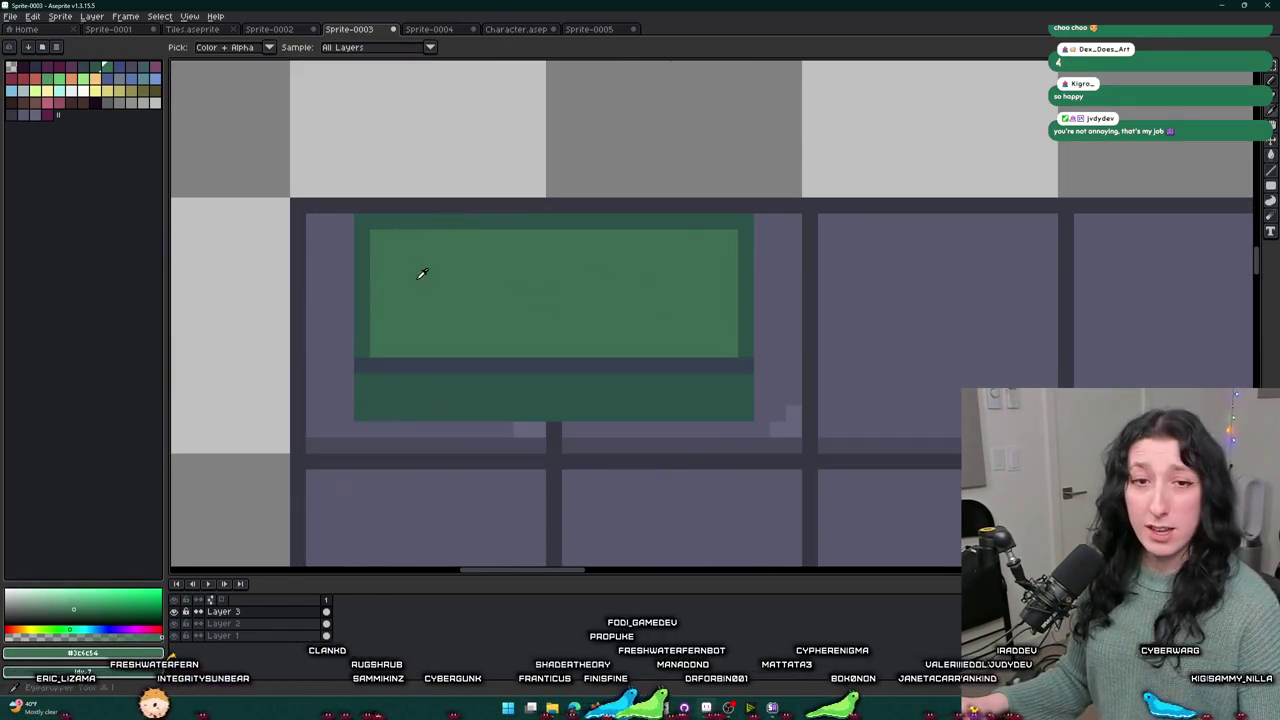
click(403, 273)
key(g)
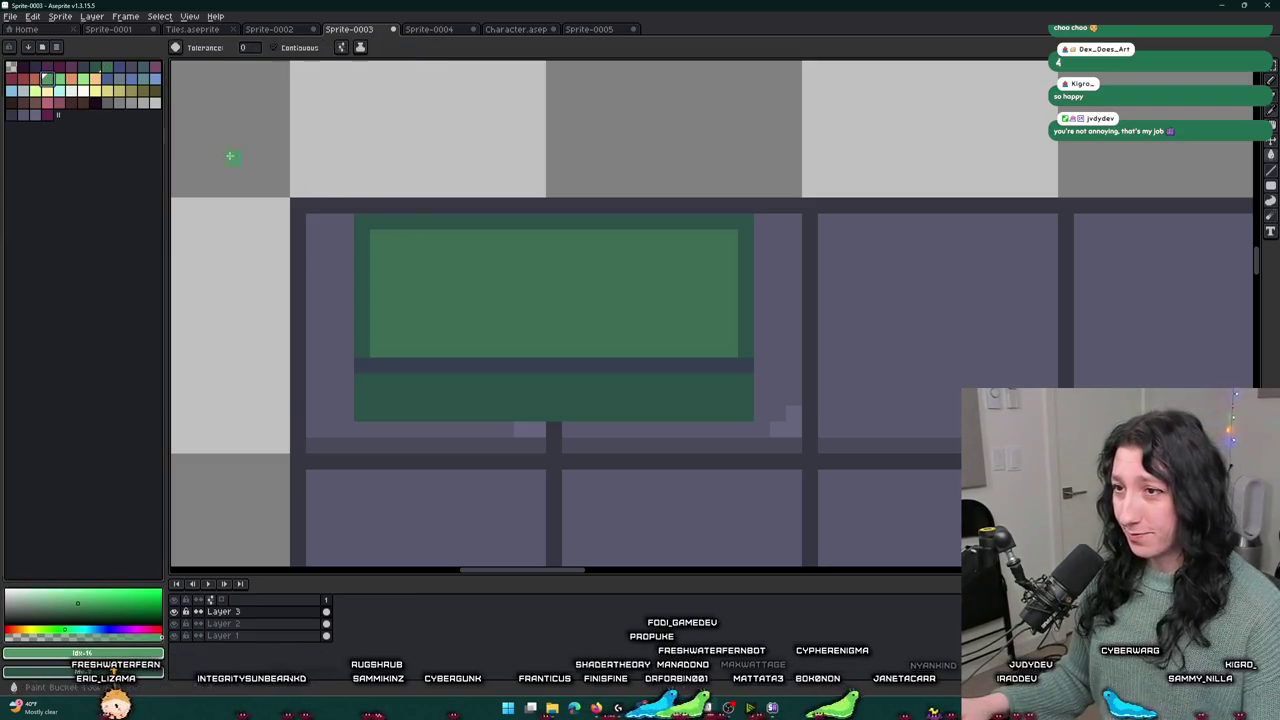
click(430, 220)
scroll(410, 300, down, 4)
scroll(377, 321, up, 5)
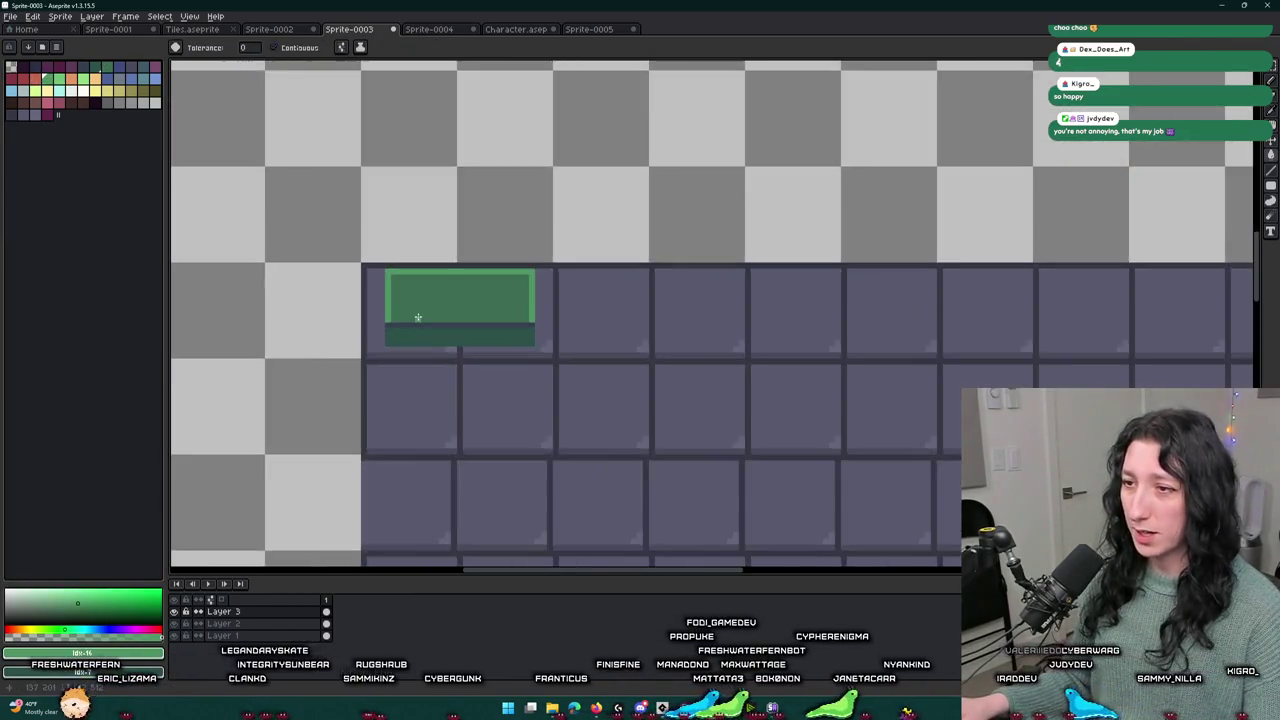
- Redraw the lid's bottom row with the pencil and fill the lid's inner area green
key(b)
drag(435, 312, 880, 318)
key(g)
click(700, 218)
scroll(643, 258, down, 5)
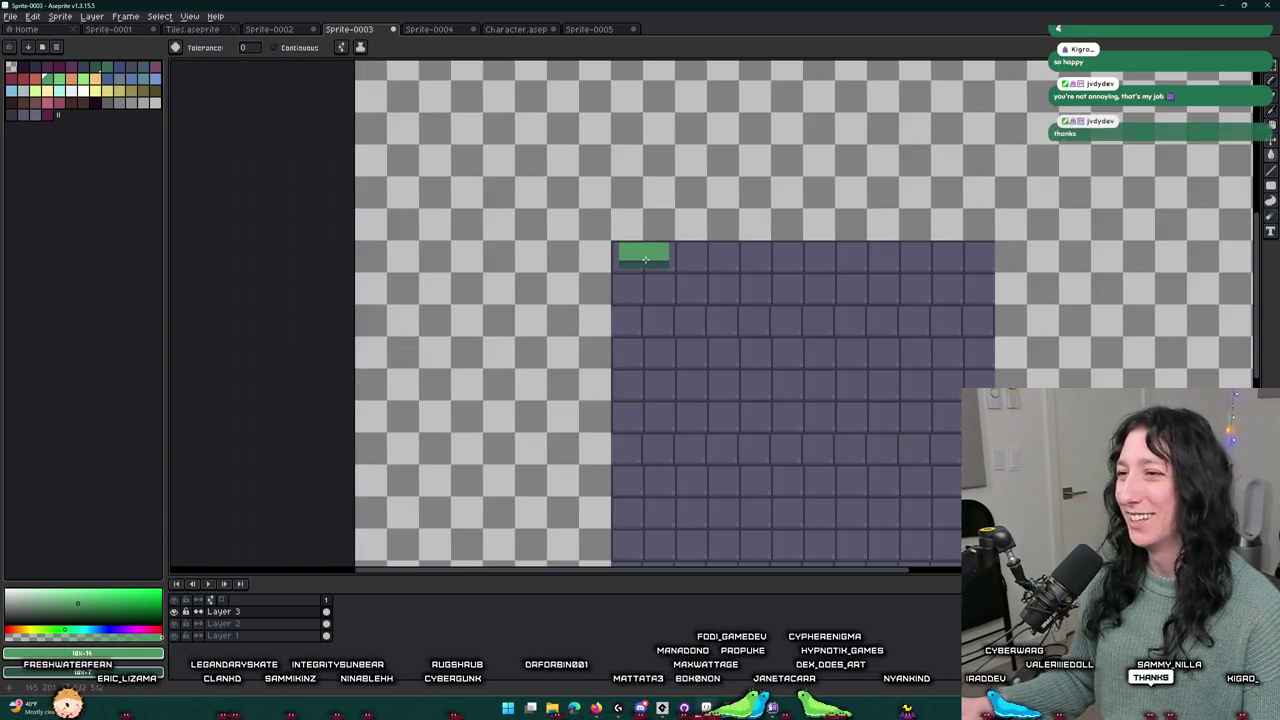
scroll(645, 259, up, 6)
scroll(581, 281, down, 4)
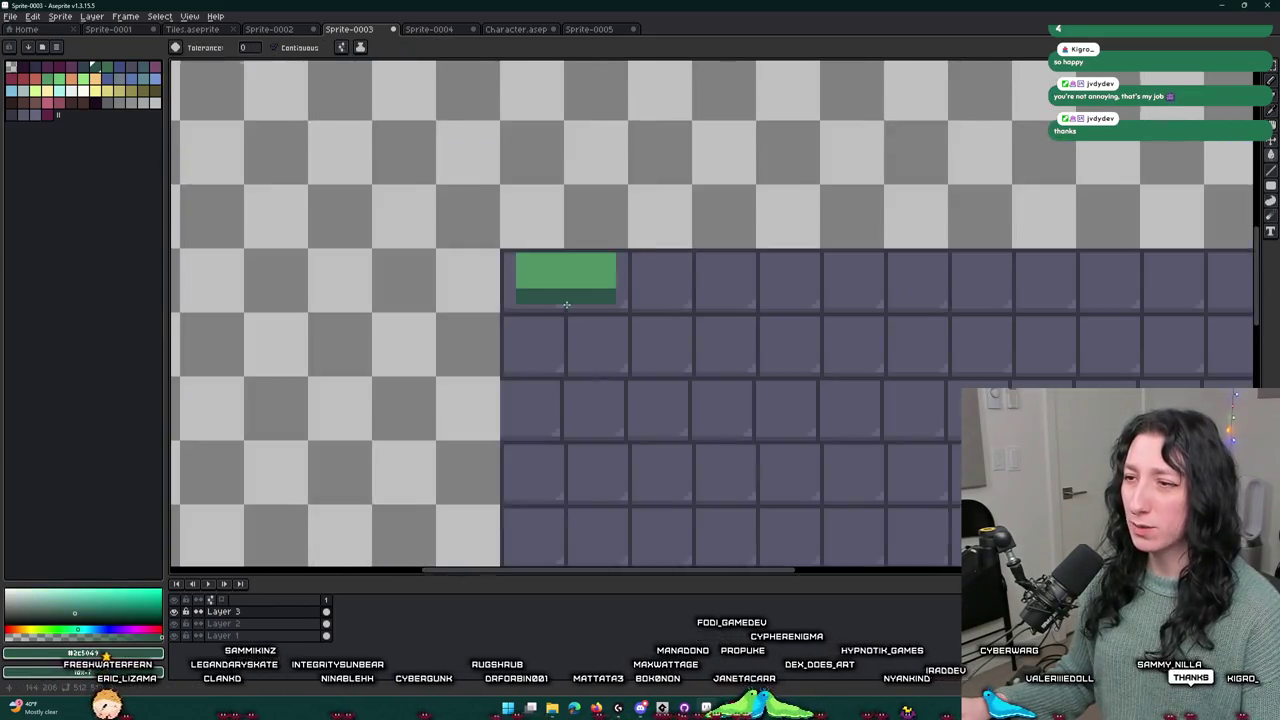
scroll(578, 278, up, 4)
- Try alternative colours on the dark row, undo the trial, and pick a lighter lid green
key(i)
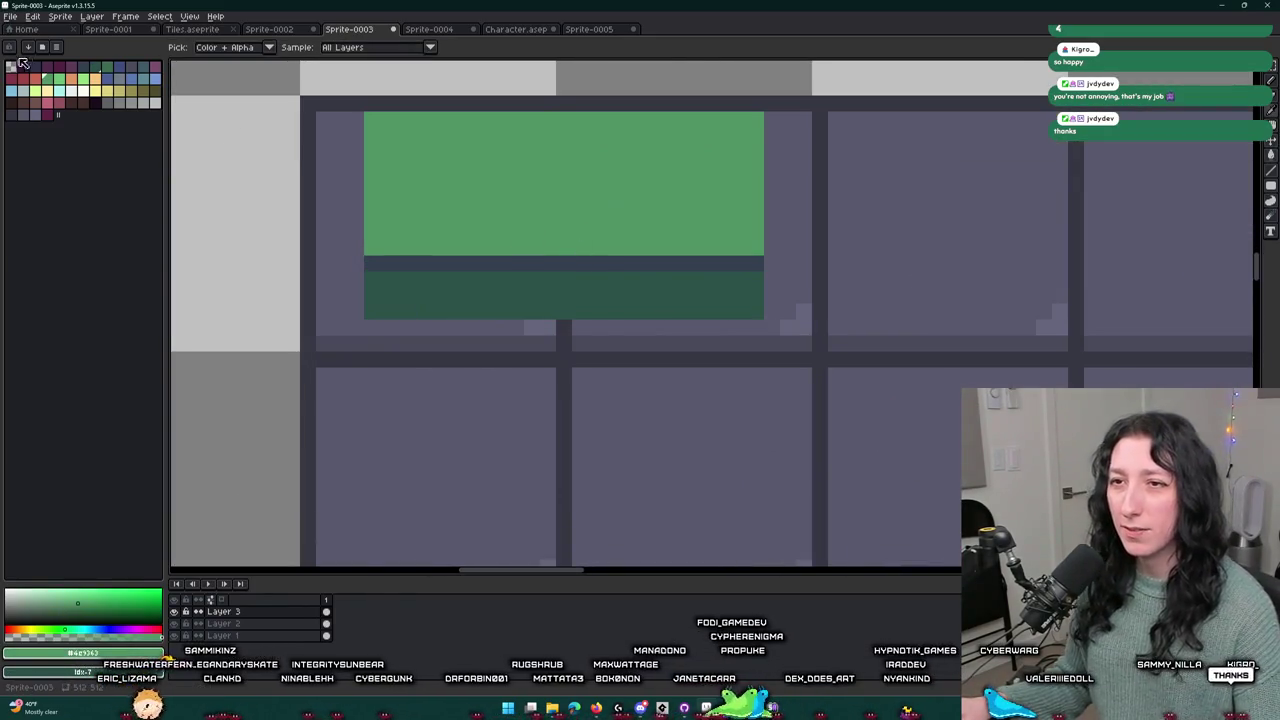
click(50, 89)
click(455, 255)
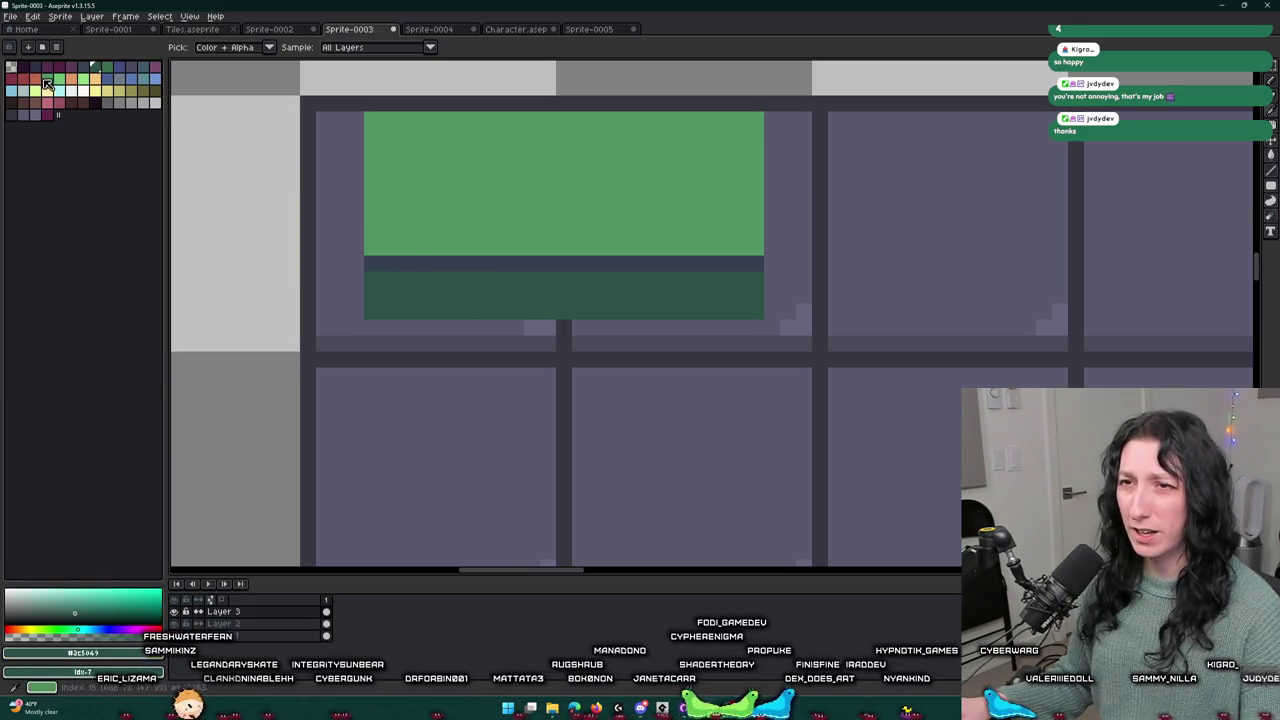
click(47, 84)
click(515, 264)
key(ctrl+z)
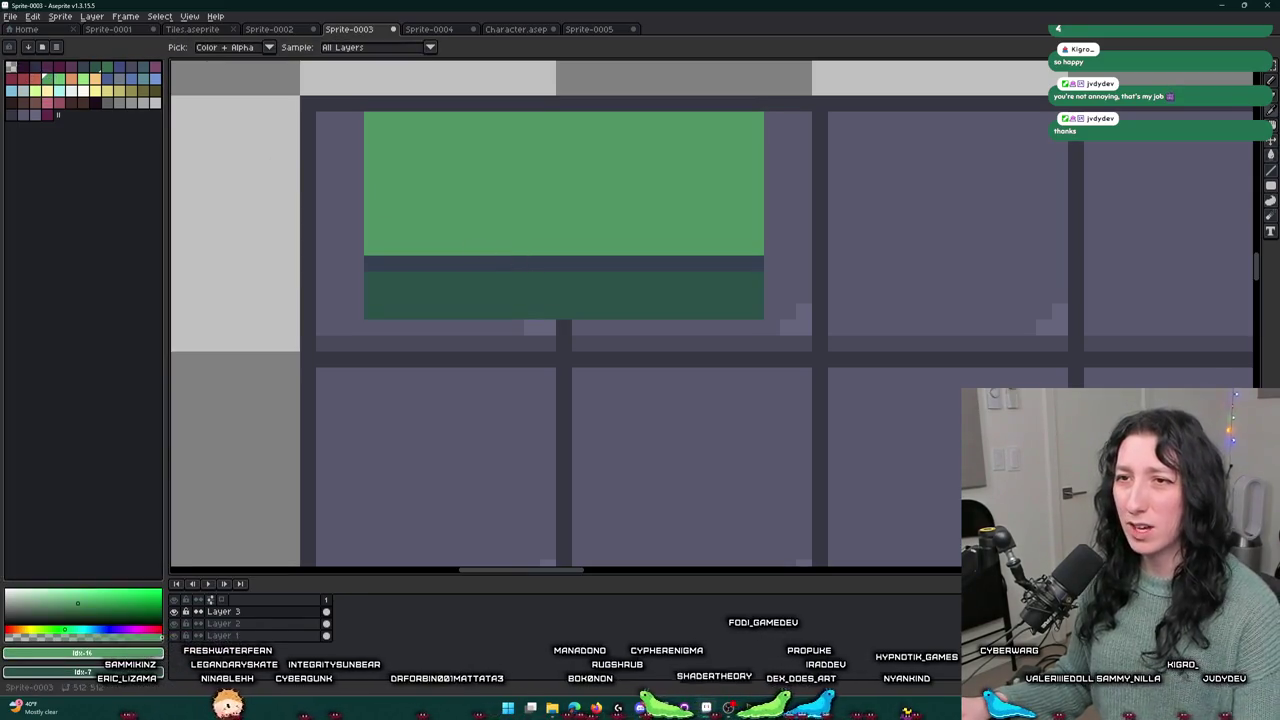
click(62, 79)
- Fill the lid and the former dark bottom rows with the lighter green
click(308, 133)
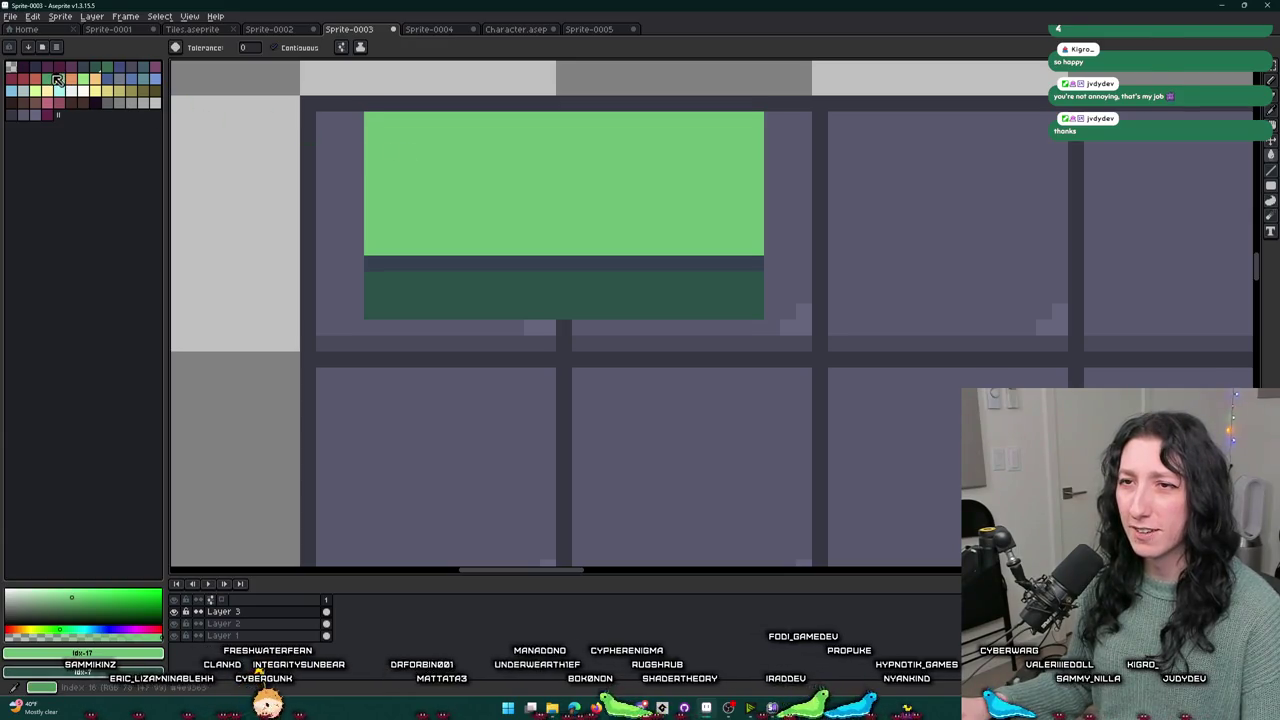
click(500, 272)
scroll(500, 272, down, 3)
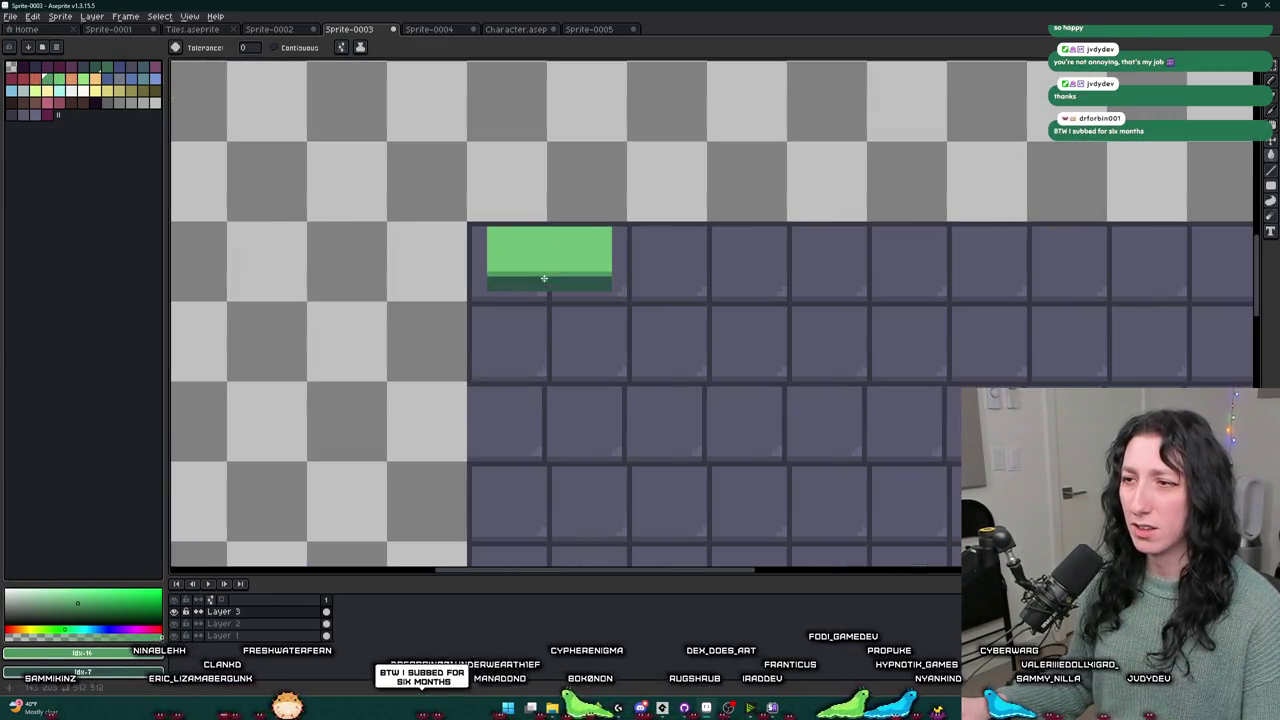
click(524, 282)
scroll(524, 282, down, 2)
scroll(524, 286, up, 4)
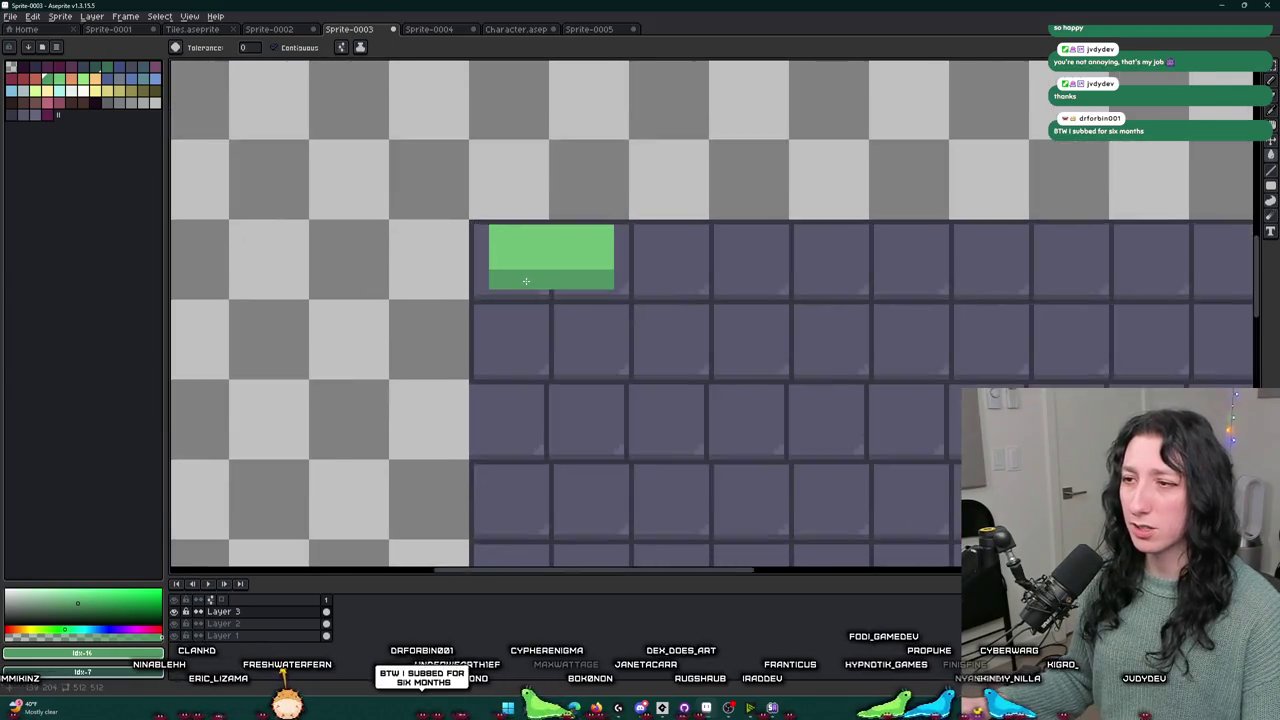
- Draw a darker green line across the chest and fill the bottom band with that green
click(106, 66)
key(b)
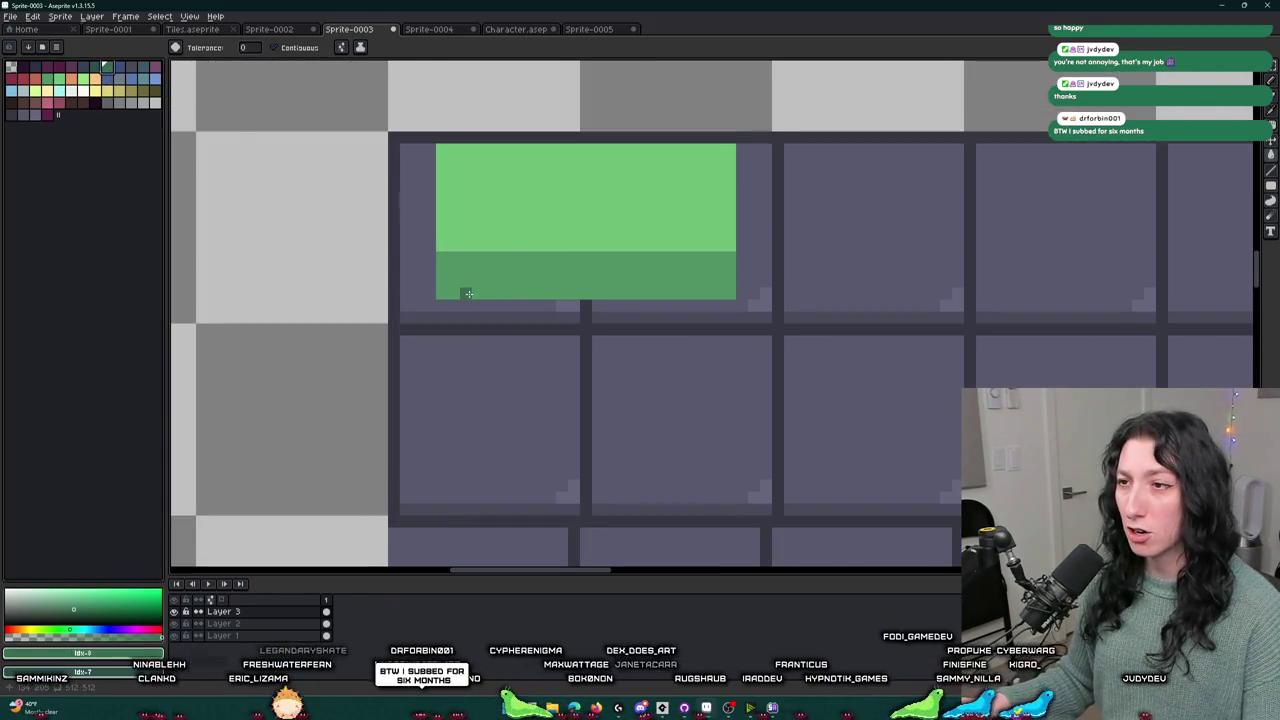
scroll(463, 288, up, 3)
drag(437, 246, 1176, 244)
key(g)
click(1114, 286)
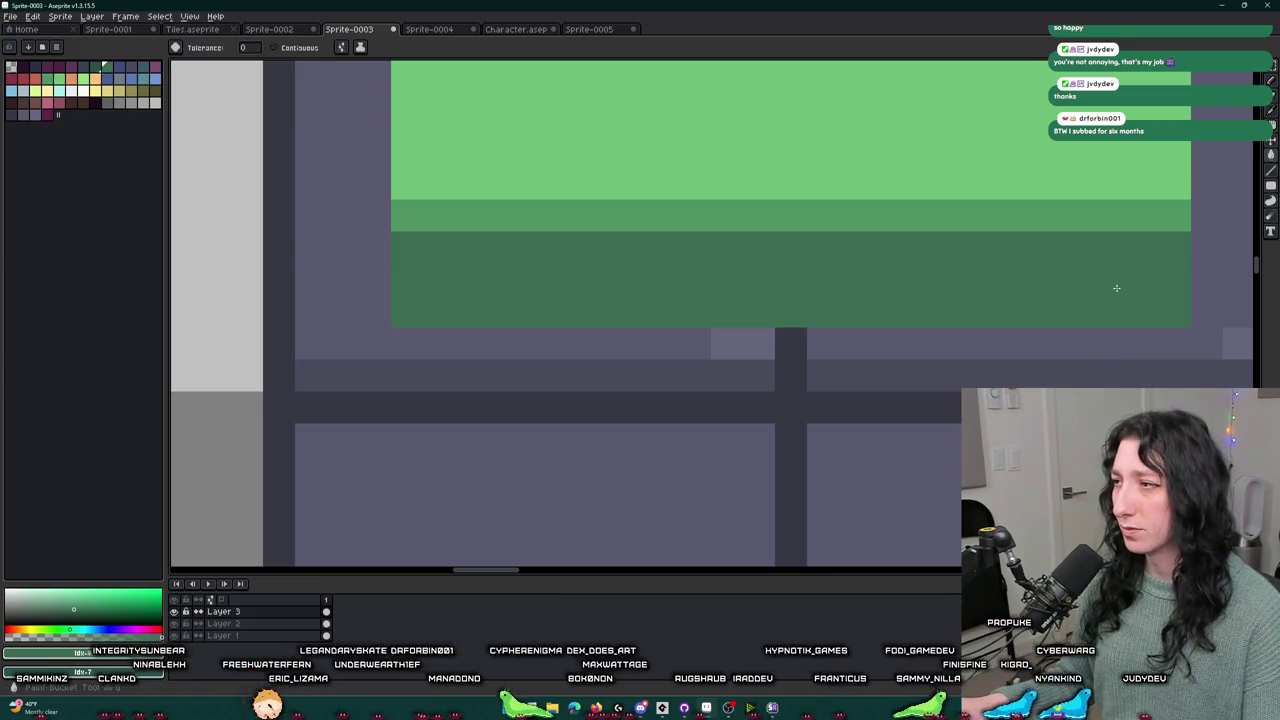
scroll(1114, 286, down, 3)
drag(1114, 286, 686, 329)
scroll(688, 333, down, 1)
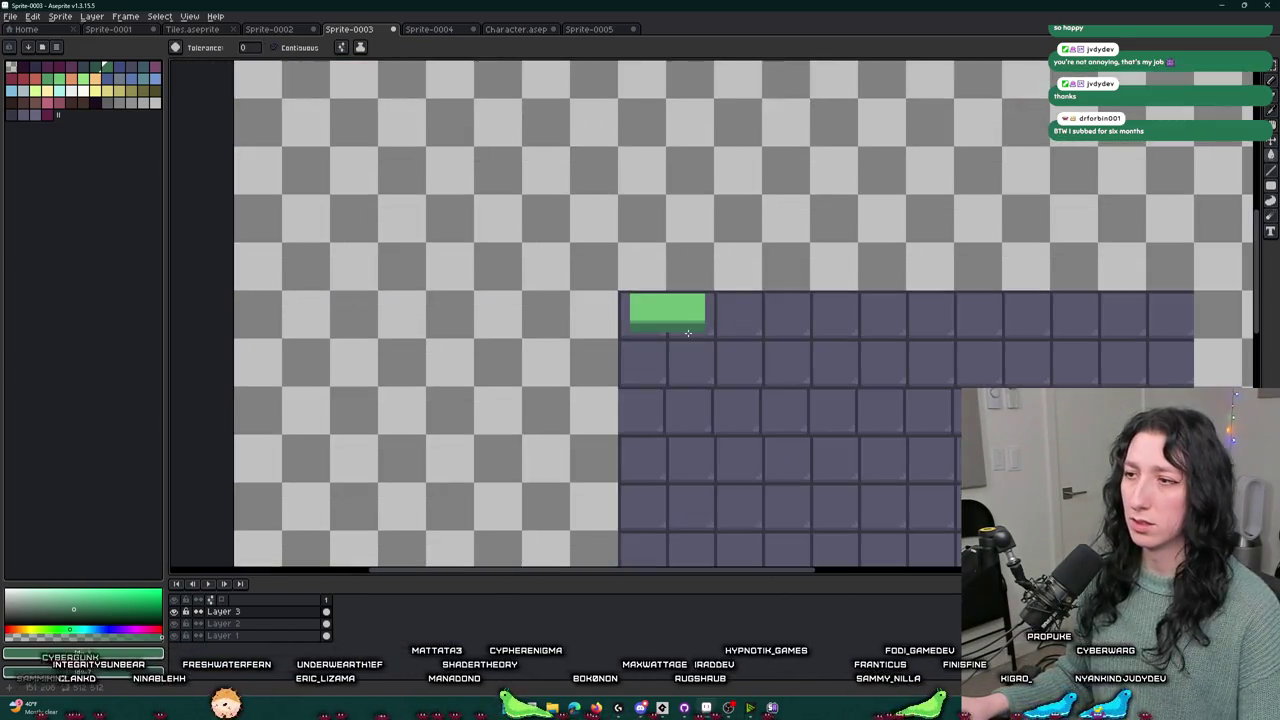
scroll(700, 320, right, 5)
key(ctrl)
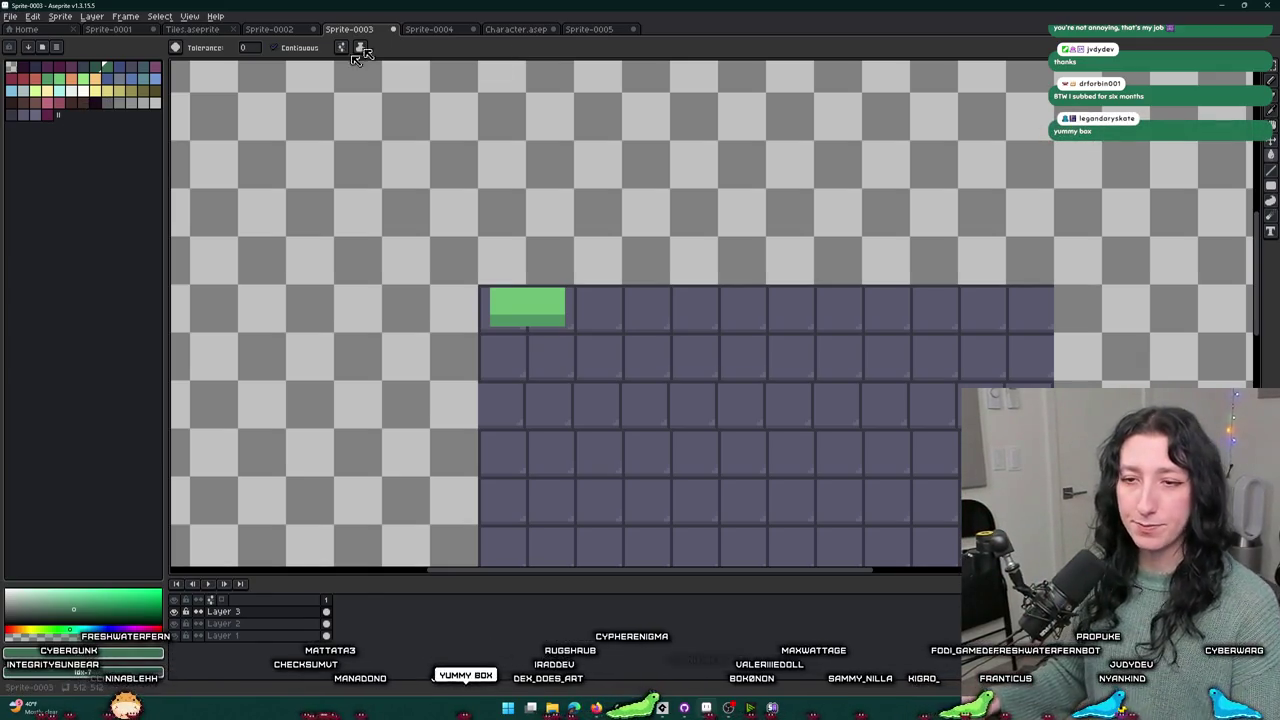
scroll(523, 304, up, 3)
scroll(504, 330, down, 4)
scroll(506, 329, up, 3)
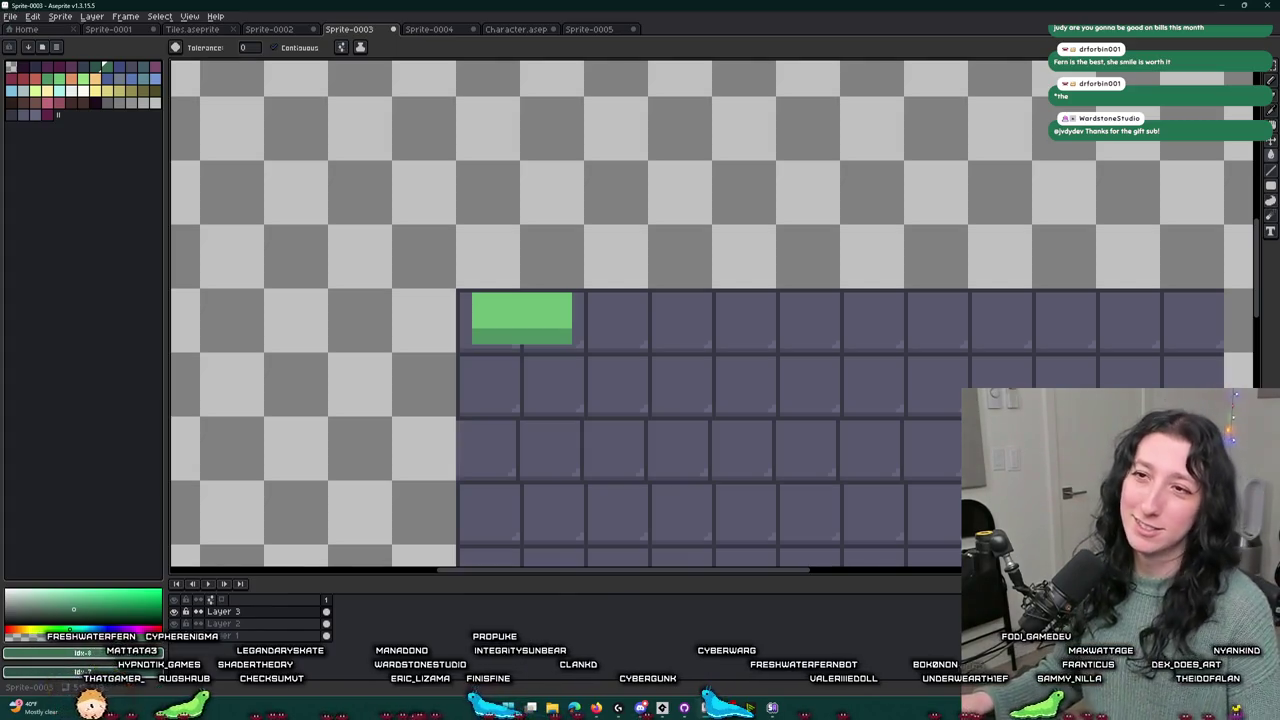
scroll(400, 250, down, 4)
- Pick a pale highlight green and try top-edge highlights on the lid, undoing them
scroll(476, 306, up, 6)
key(i)
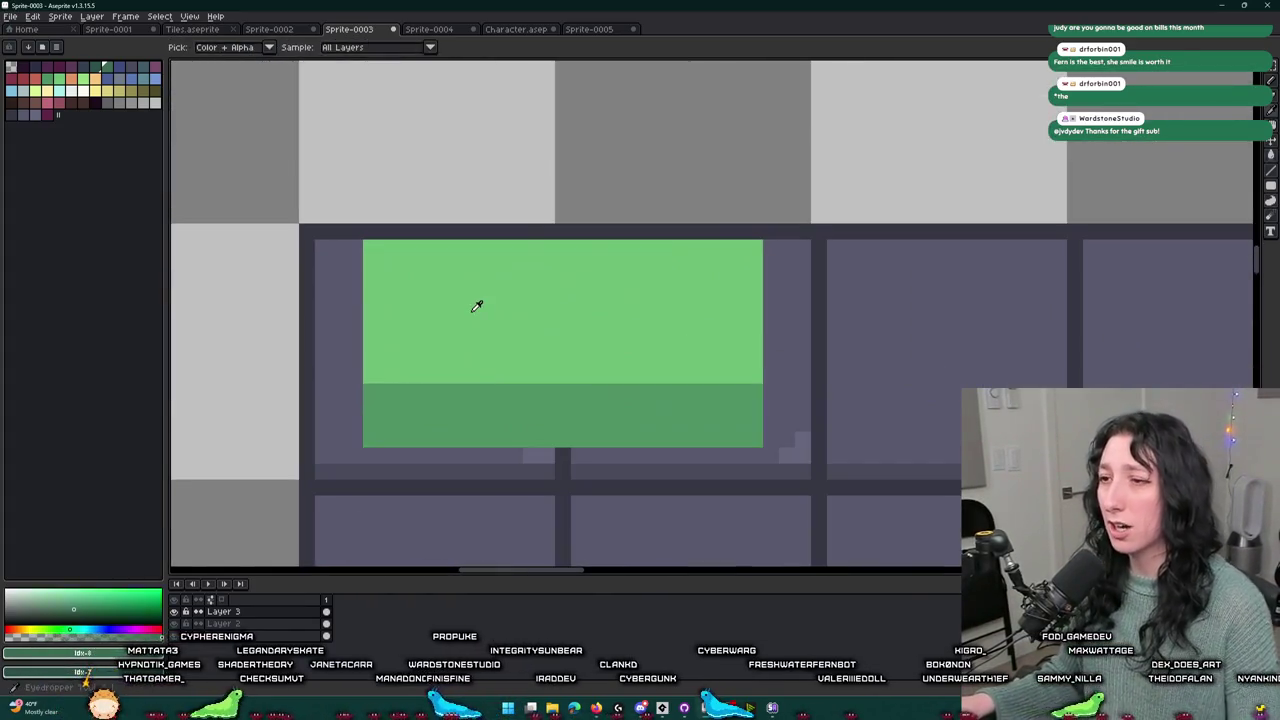
click(84, 82)
key(b)
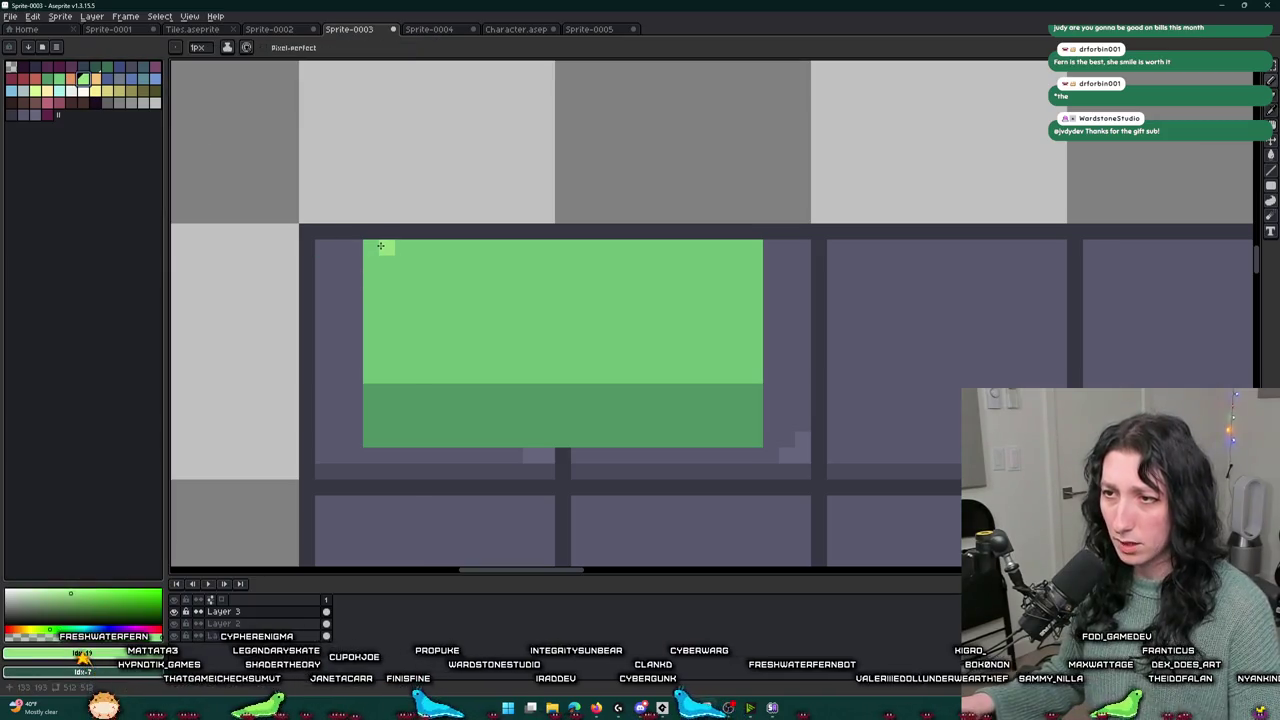
key(ctrl+s)
key(Escape)
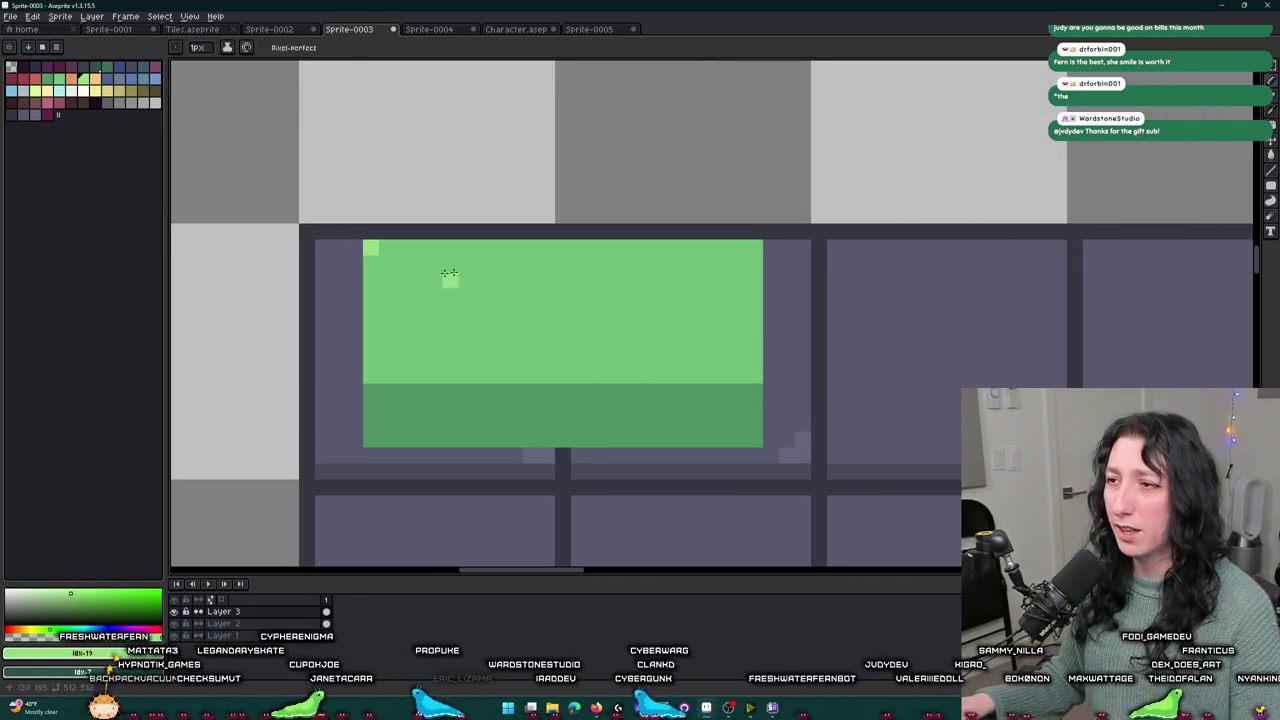
drag(622, 289, 680, 330)
key(ctrl+z)
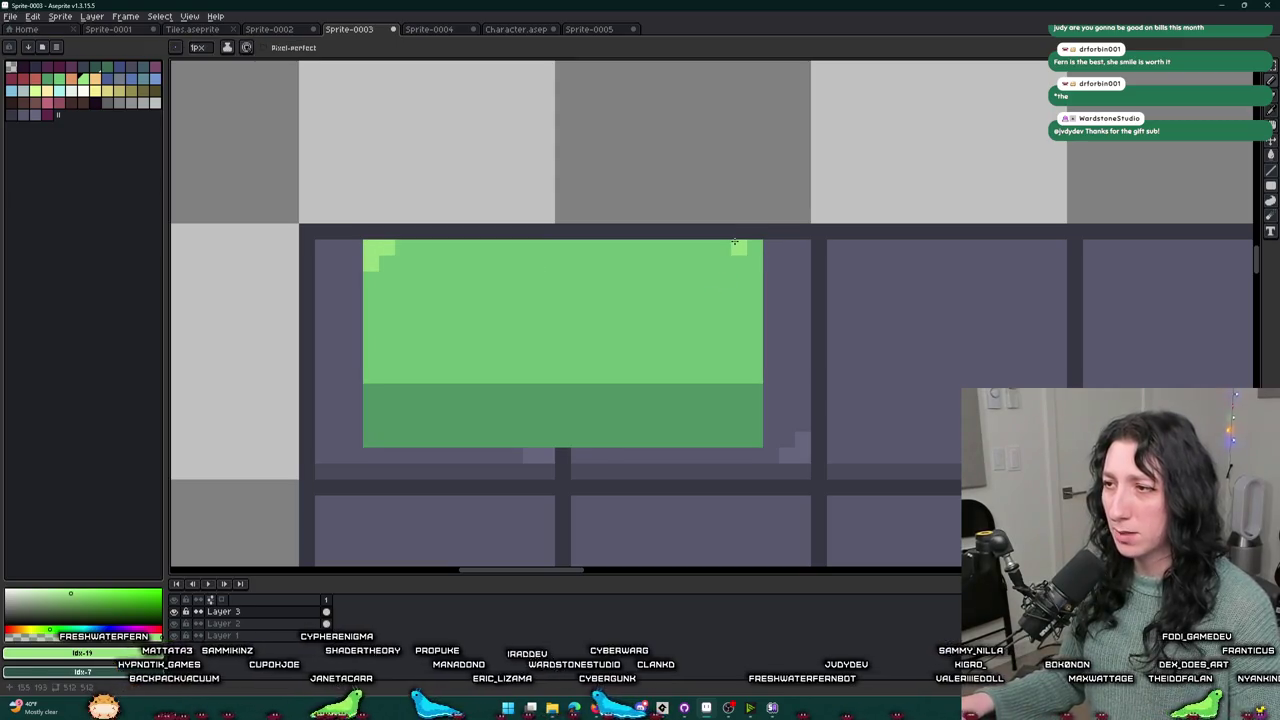
drag(600, 288, 558, 350)
key(ctrl+z)
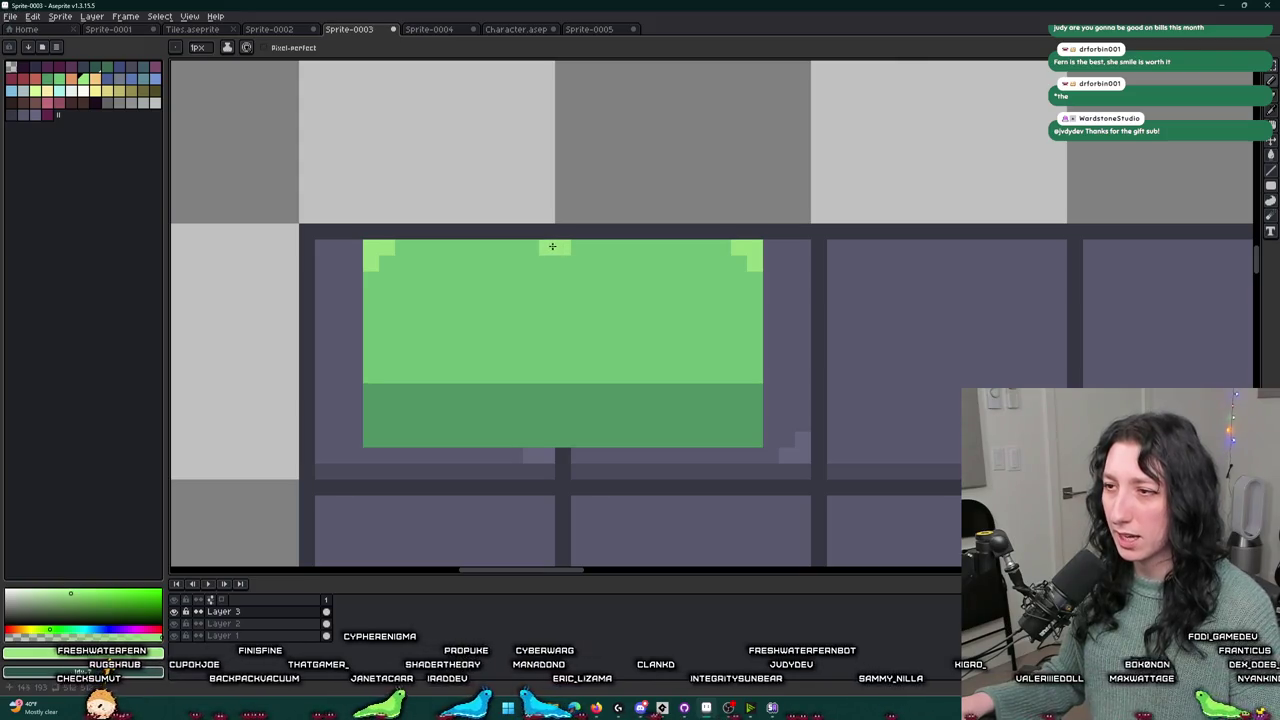
scroll(576, 246, down, 4)
scroll(571, 274, up, 5)
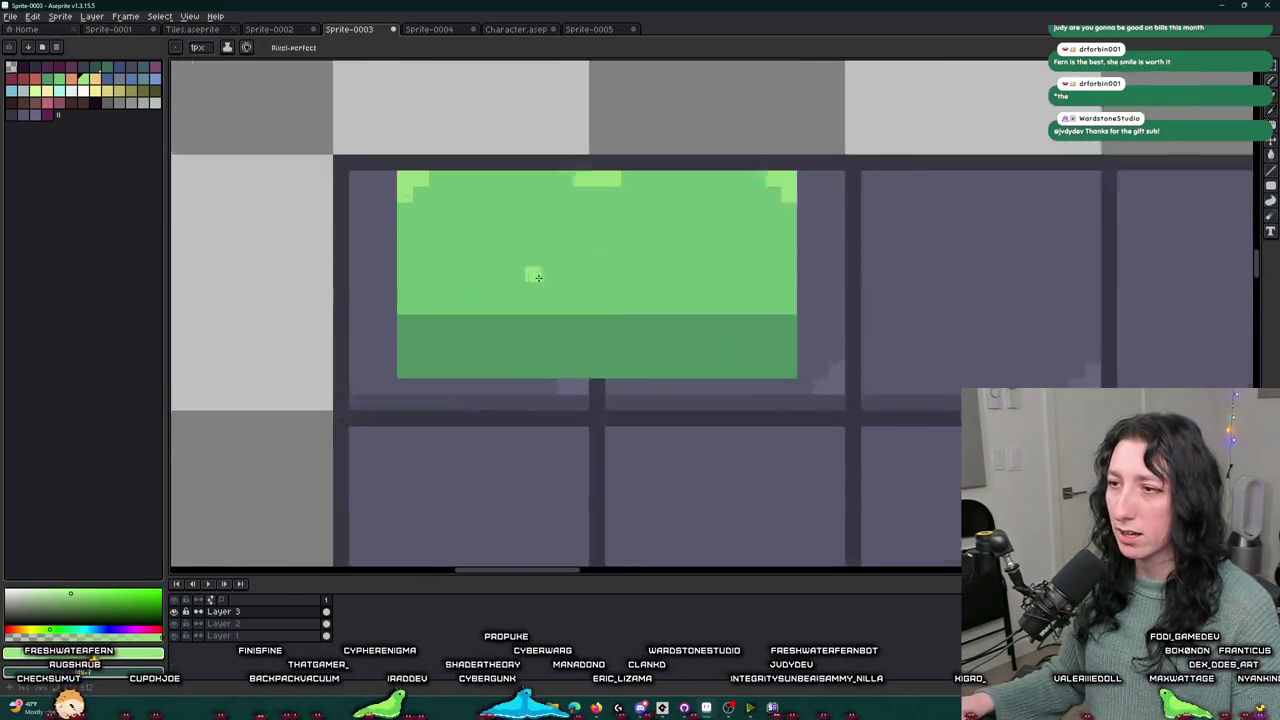
- Paint pale-green highlights at the lid's bottom-left corner, bottom middle and bottom-right corner
drag(340, 297, 365, 320)
drag(606, 310, 633, 310)
click(651, 312)
click(916, 318)
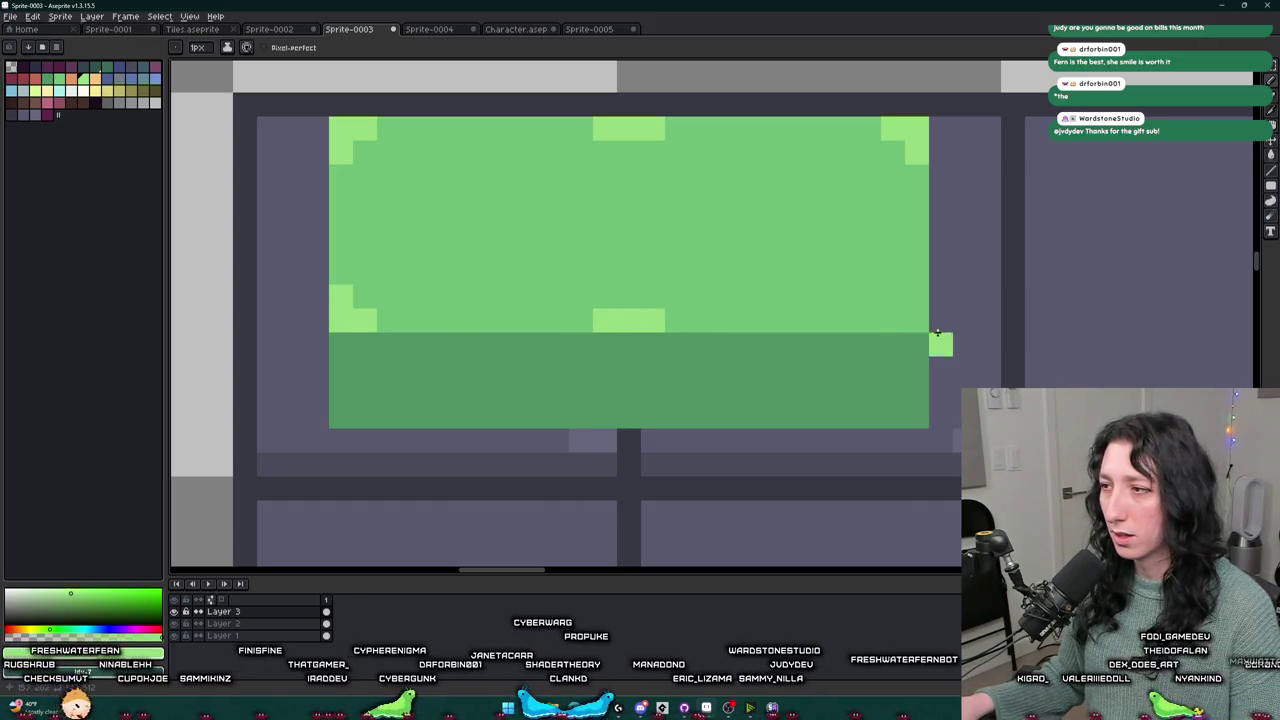
click(893, 320)
scroll(915, 300, down, 2)
scroll(925, 320, down, 2)
drag(940, 334, 591, 309)
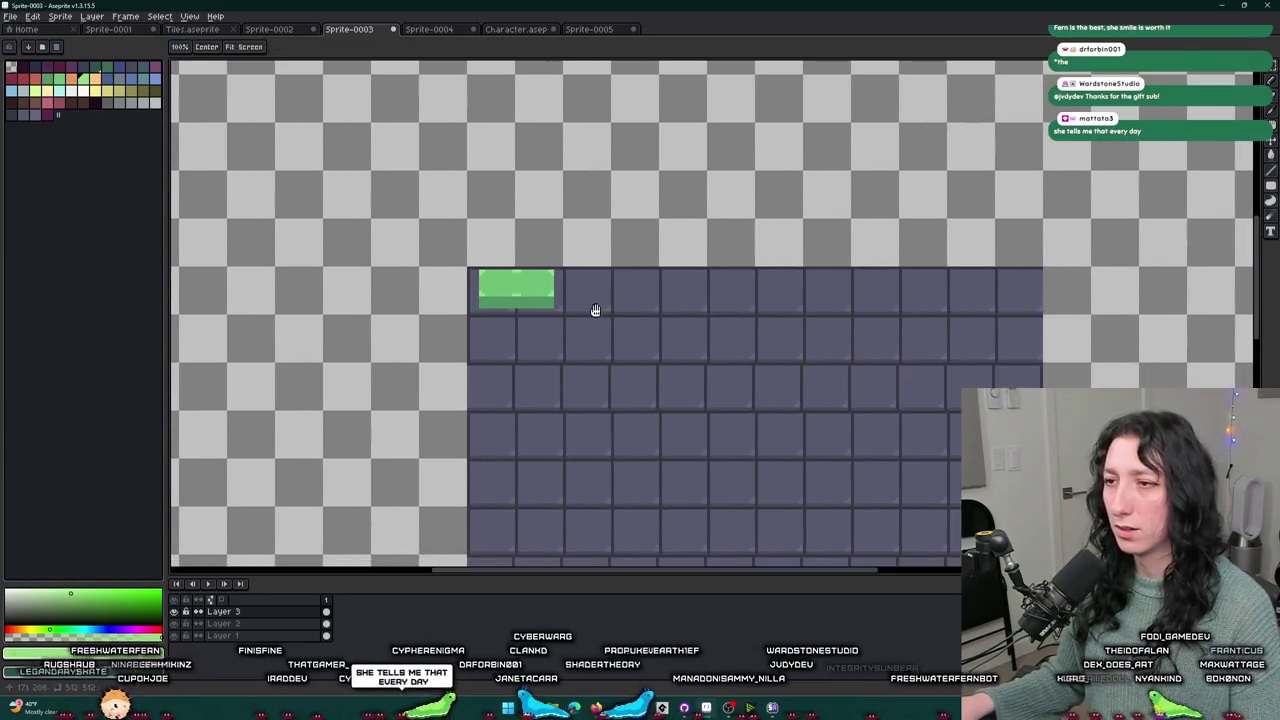
scroll(545, 295, up, 3)
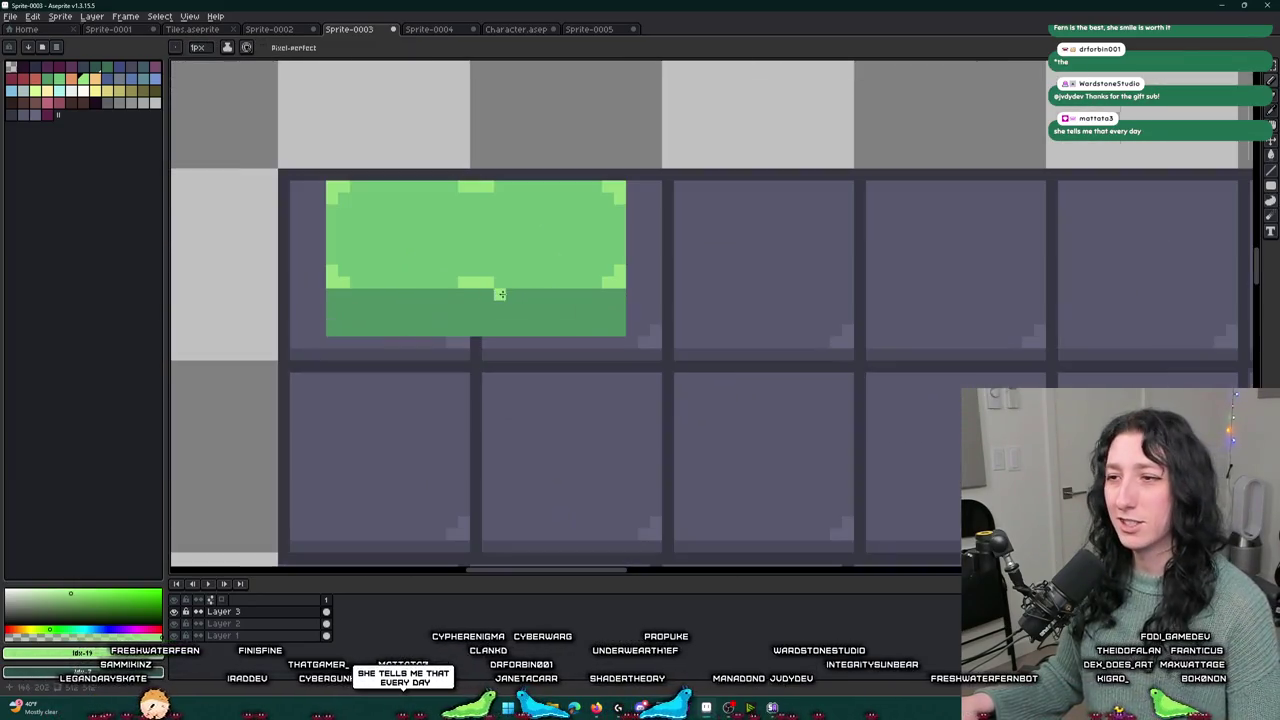
key(alt)
scroll(240, 200, up, 2)
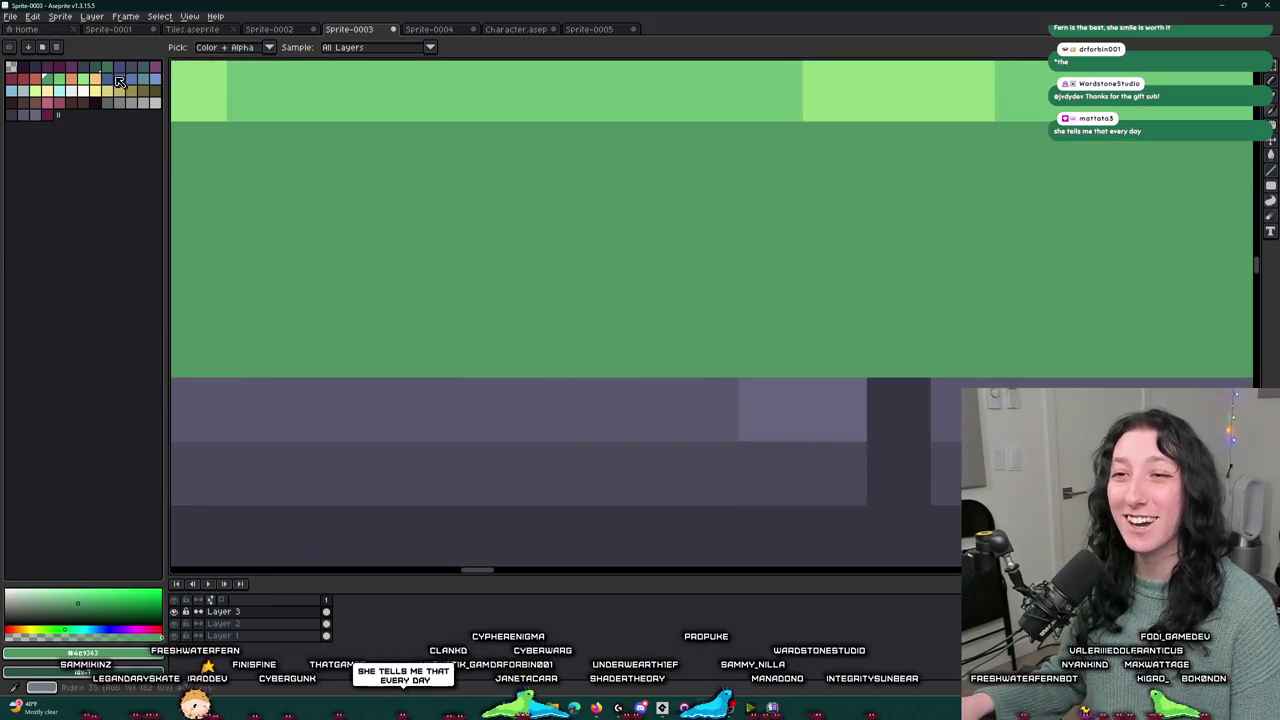
- Fill the chest's lower band with dark green
click(105, 66)
scroll(240, 177, down, 2)
key(g)
click(235, 183)
drag(235, 183, 357, 349)
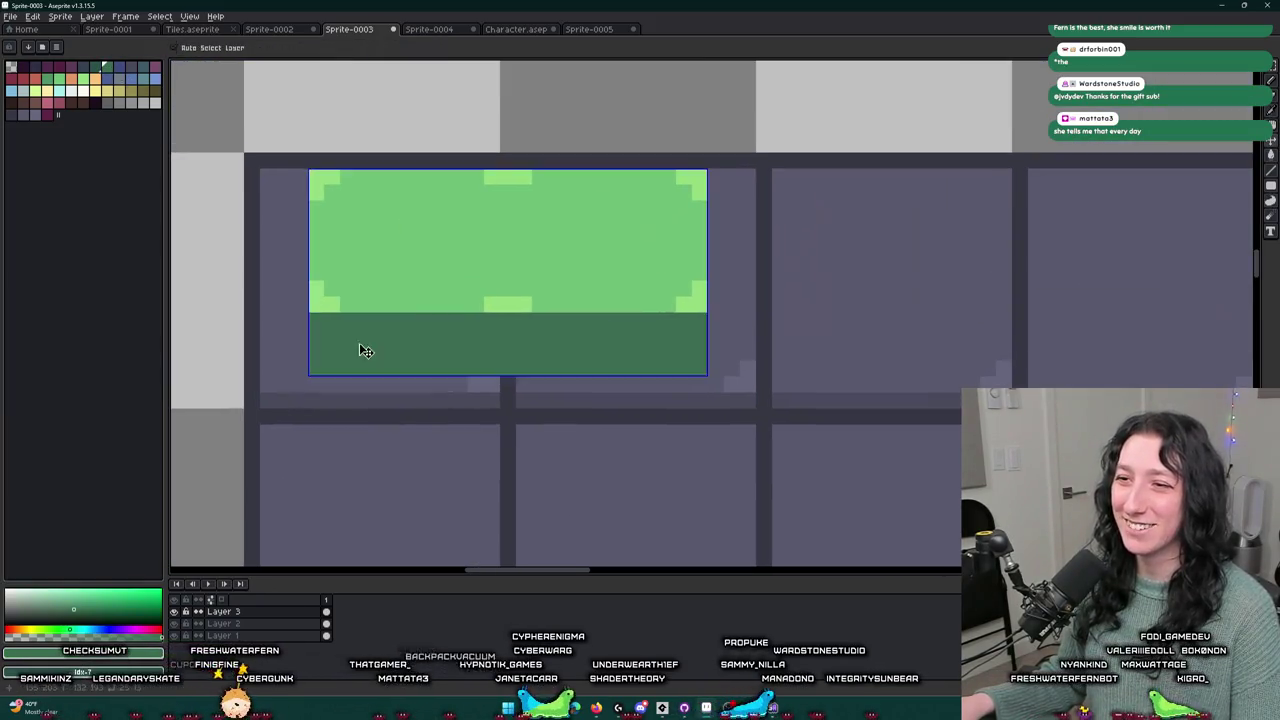
scroll(300, 330, up, 2)
- Draw dark-green lines across the tile to its right edge and along the bottom row
key(b)
click(296, 302)
shift+click(1010, 316)
shift+click(1057, 300)
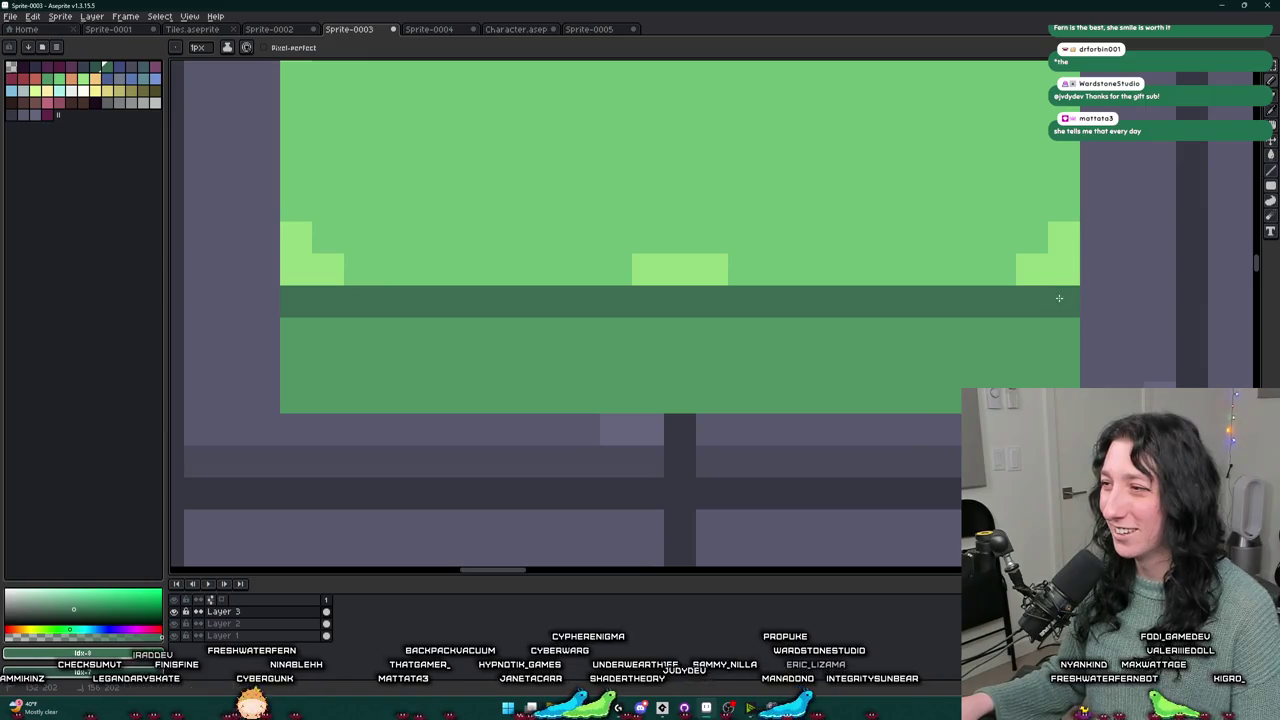
scroll(1050, 300, down, 5)
scroll(738, 349, up, 3)
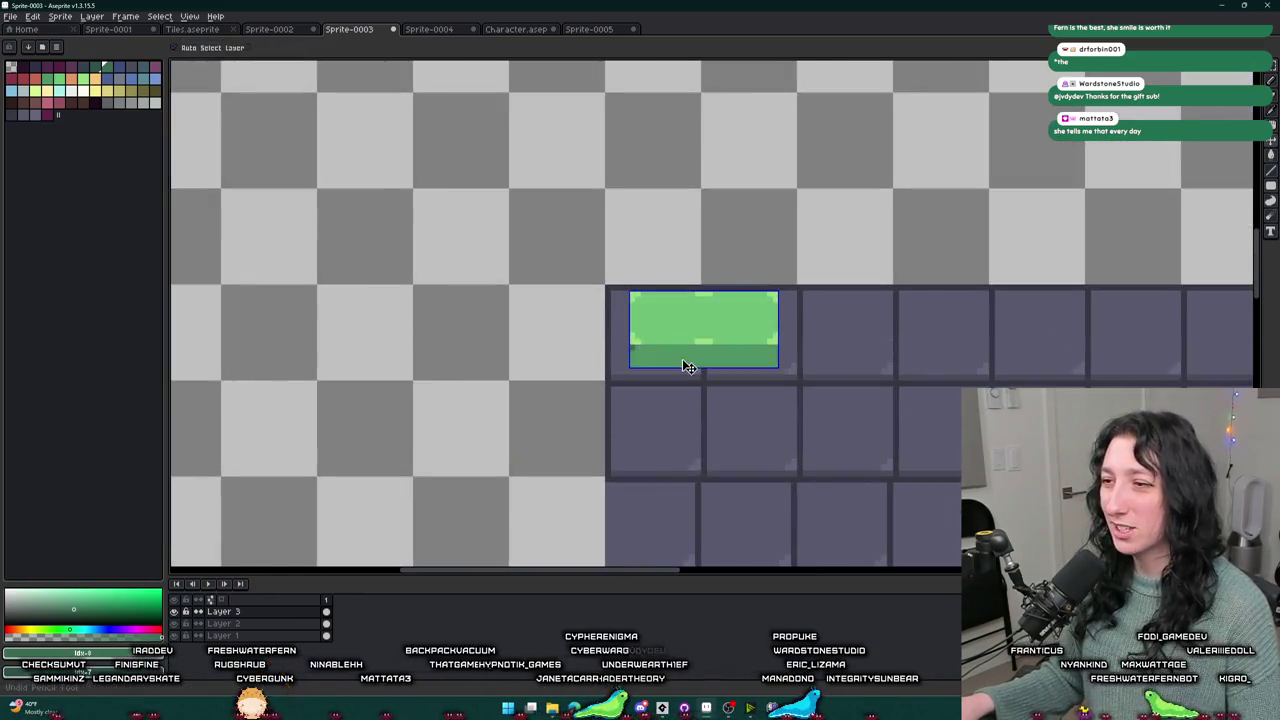
shift+click(876, 373)
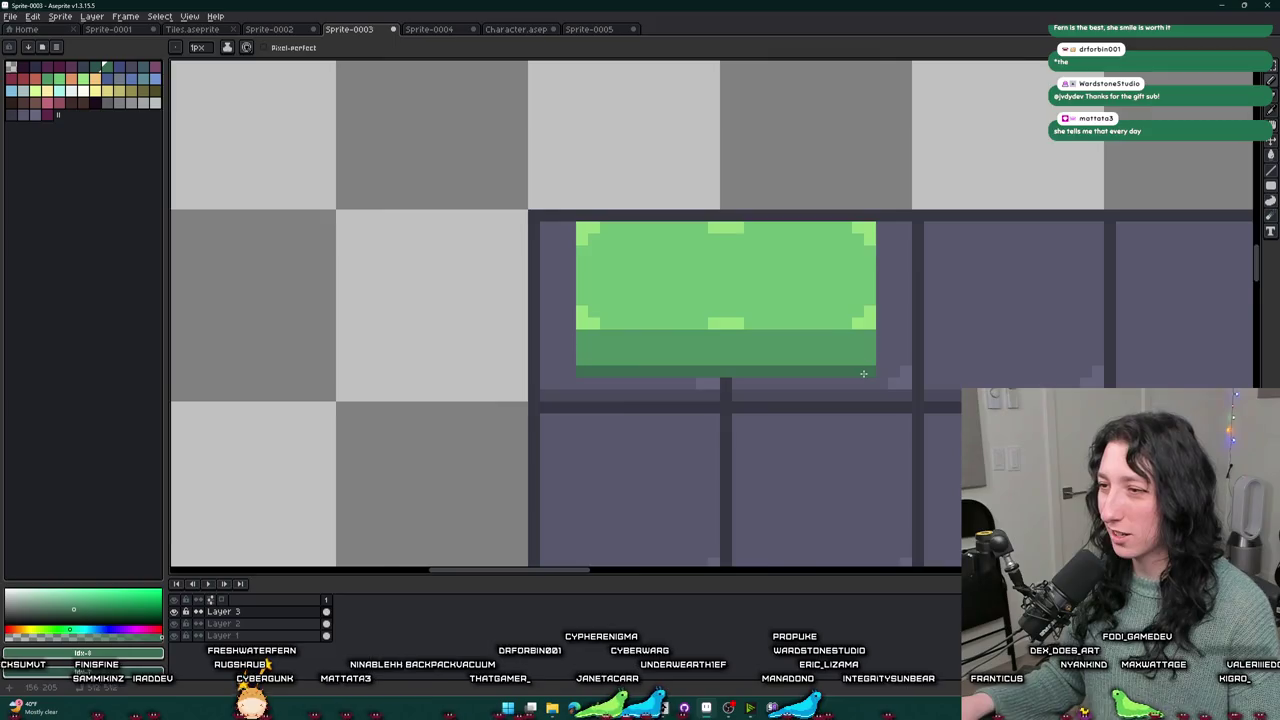
scroll(863, 373, down, 3)
scroll(863, 373, up, 4)
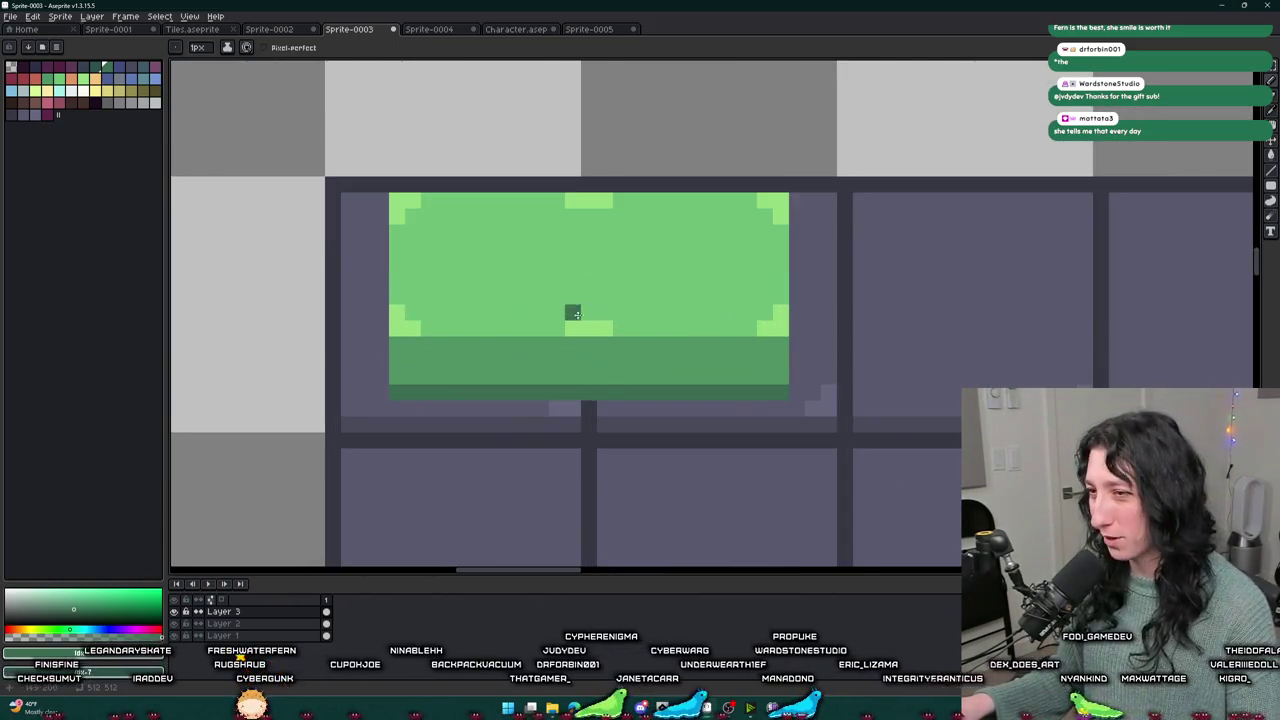
- Pick light green and draw a highlight strip across the tile
alt+click(586, 323)
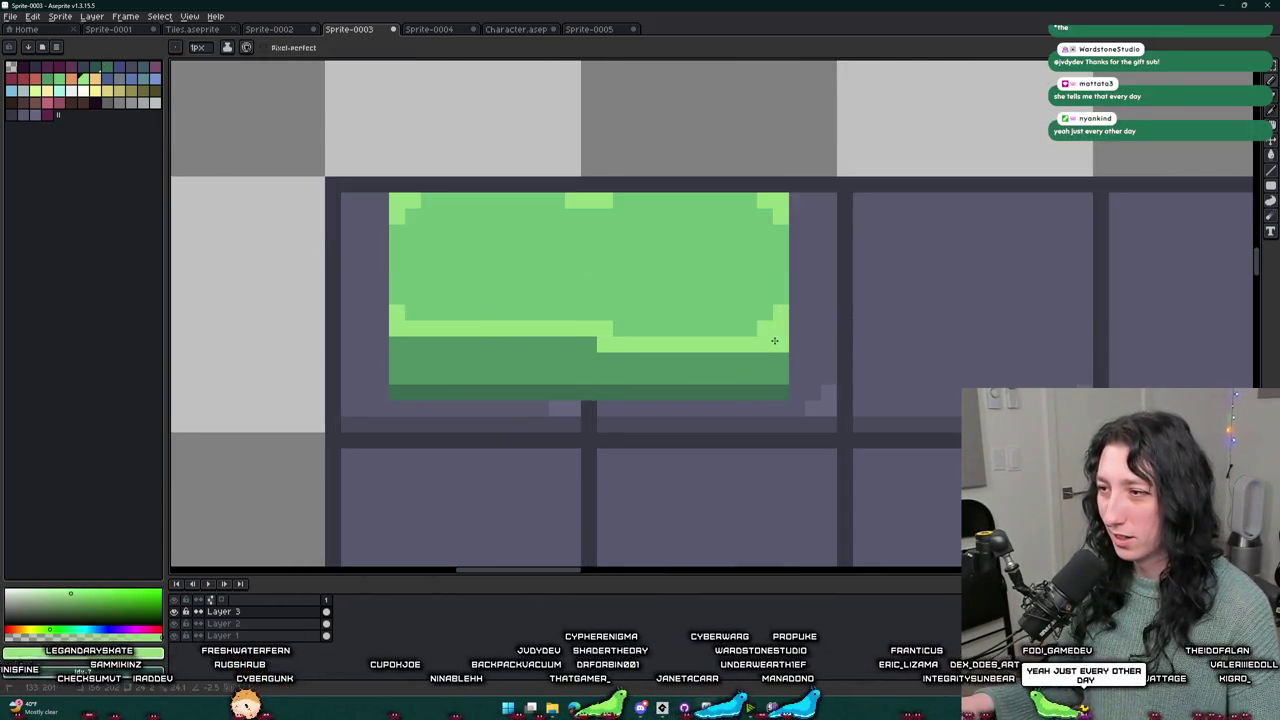
scroll(780, 360, down, 4)
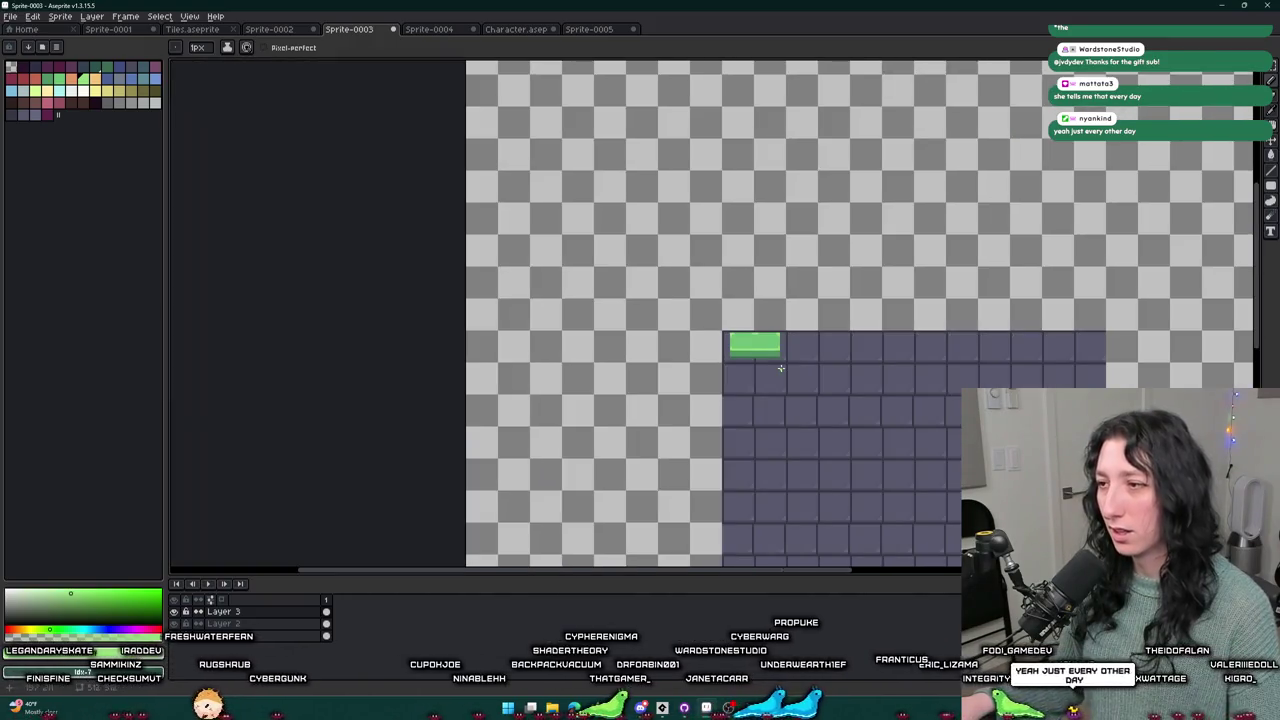
scroll(703, 349, up, 5)
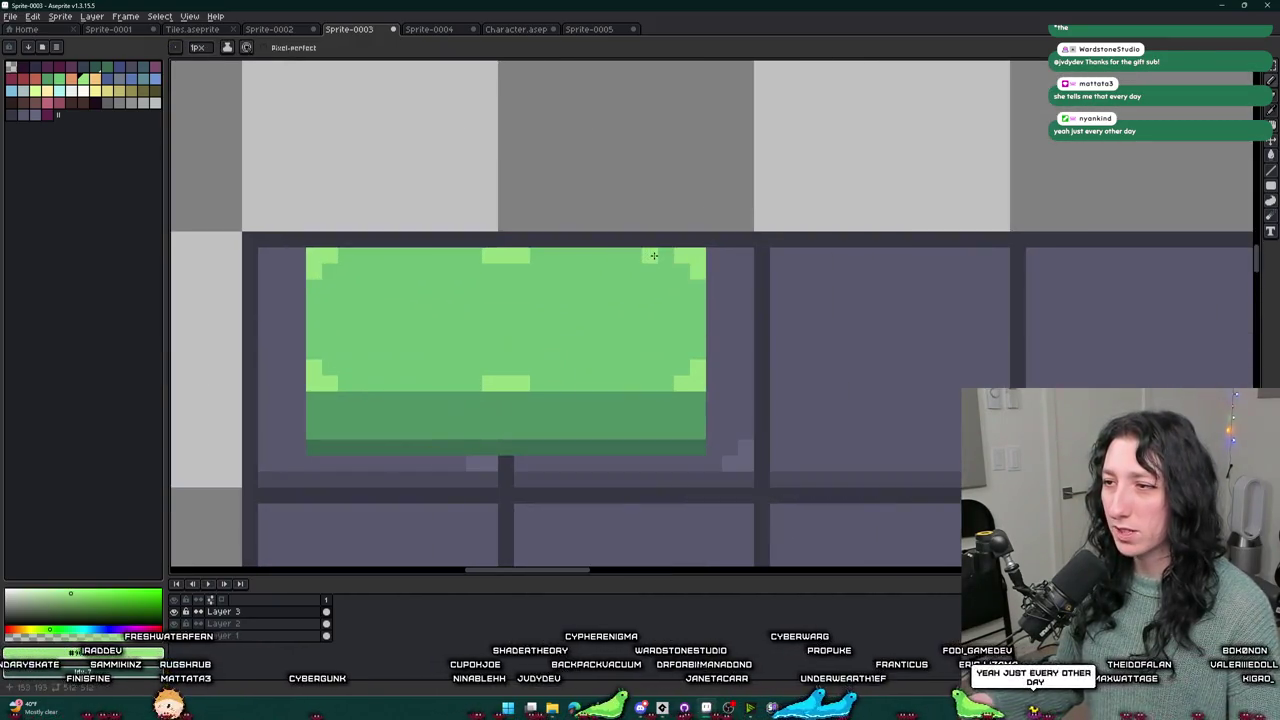
drag(654, 256, 368, 258)
scroll(385, 312, down, 6)
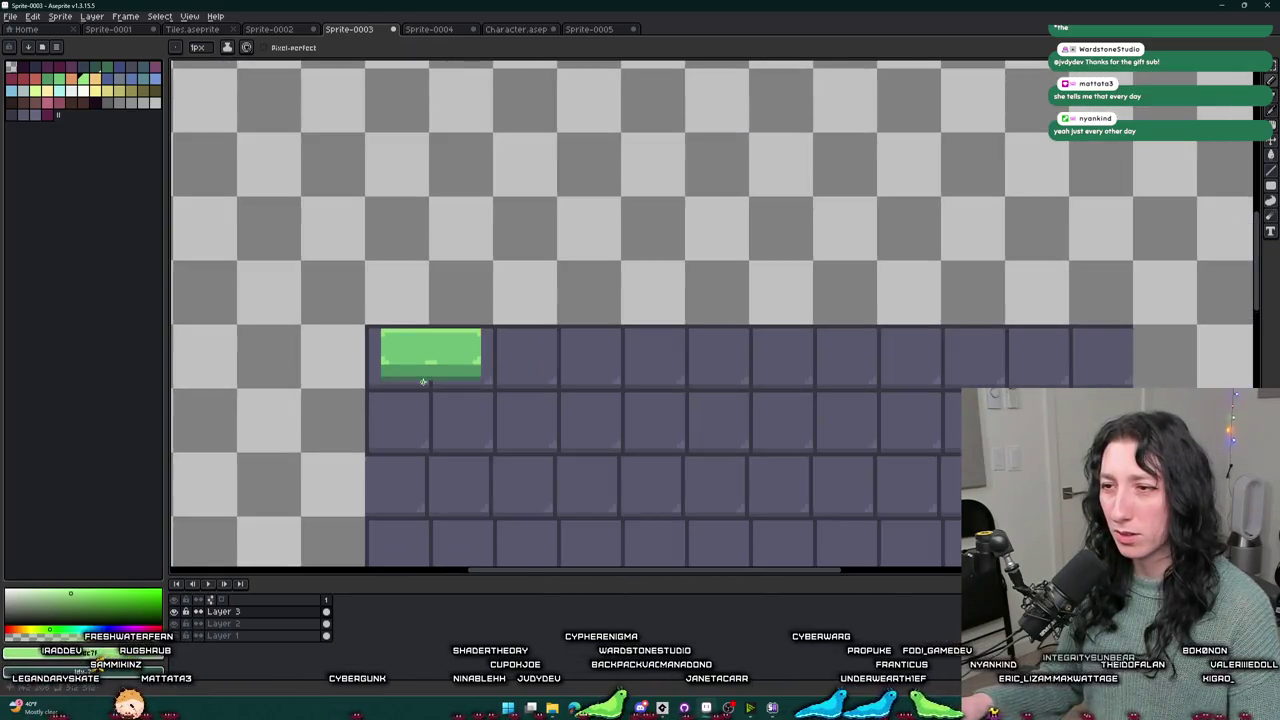
scroll(606, 400, up, 5)
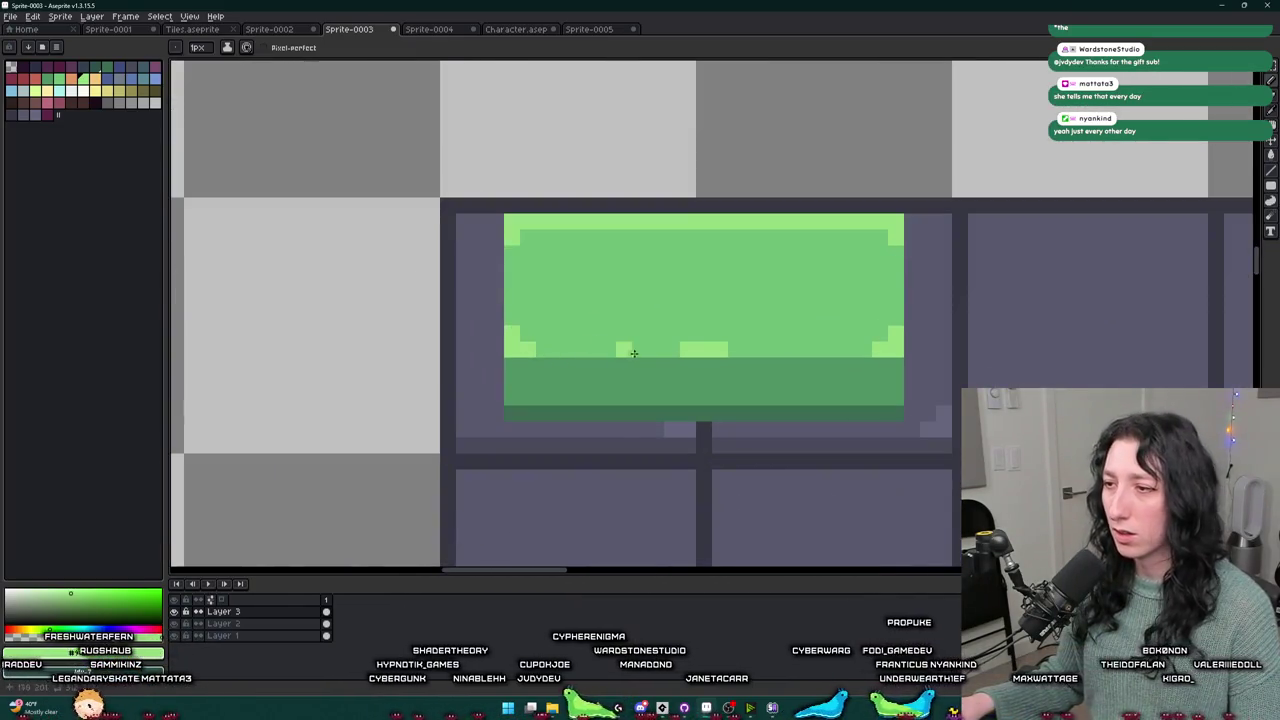
drag(672, 351, 744, 350)
- Fill the light highlight strip and add light pixels at the tile's top corners and side edges
key(g)
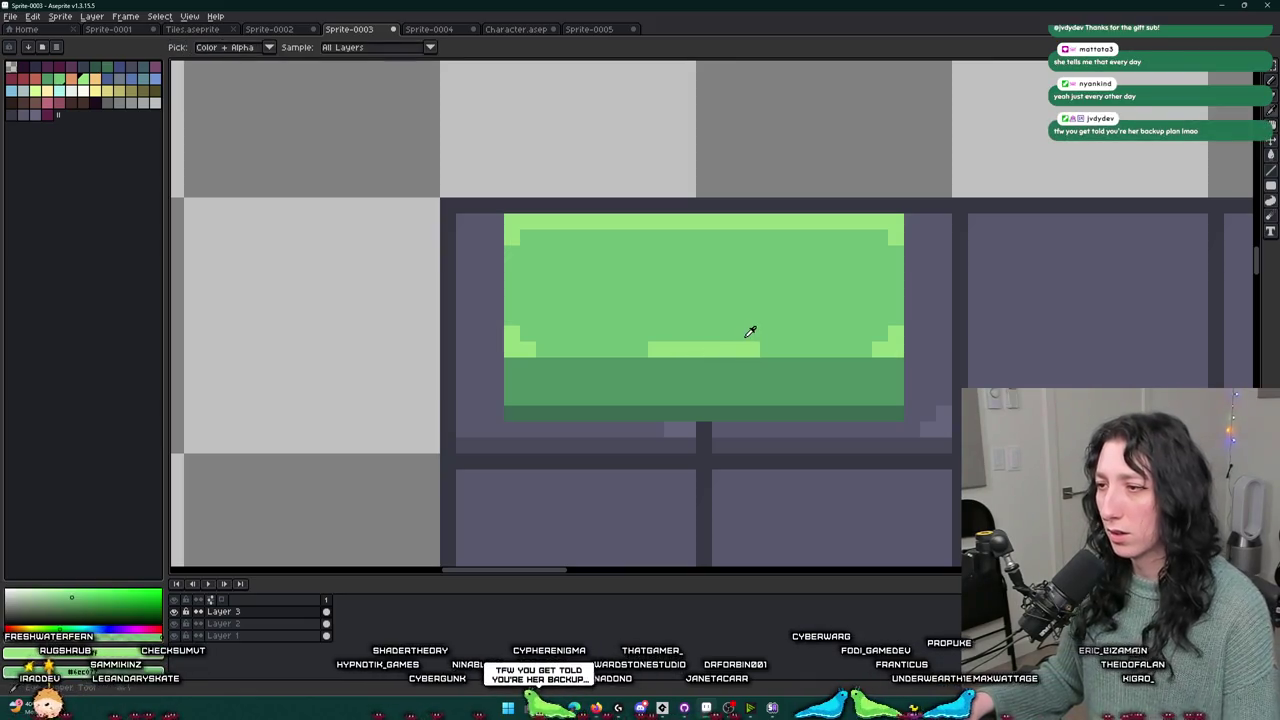
click(749, 345)
scroll(732, 353, down, 3)
scroll(732, 353, down, 2)
scroll(614, 333, up, 4)
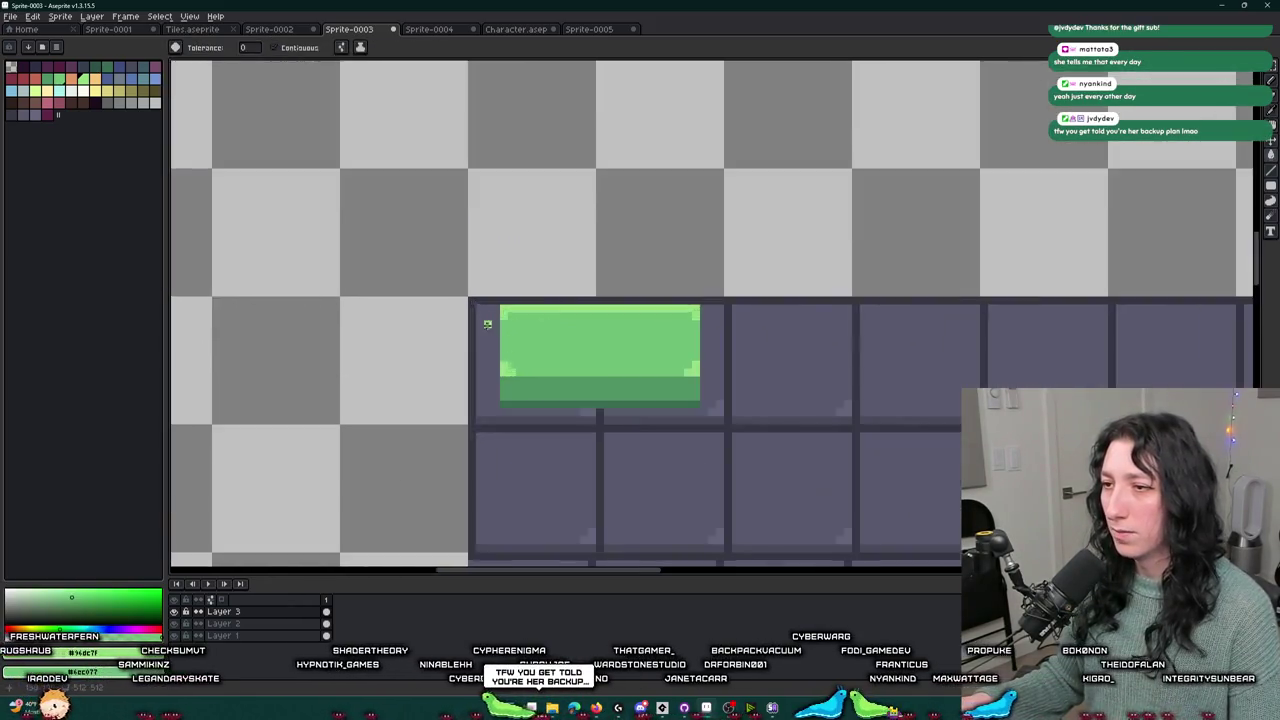
key(b)
click(565, 296)
click(1092, 296)
click(1116, 344)
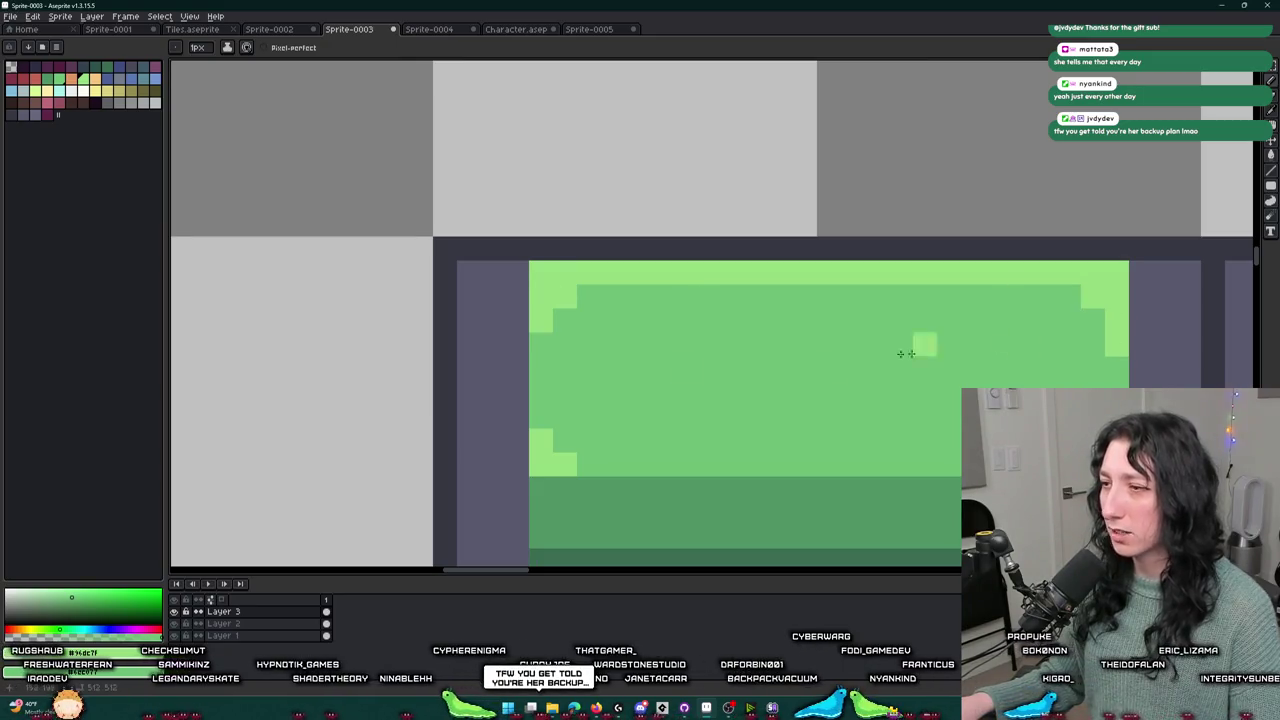
click(541, 345)
- Add light pixels at the bottom-left and bottom-right corners and down the left edge
scroll(571, 338, down, 3)
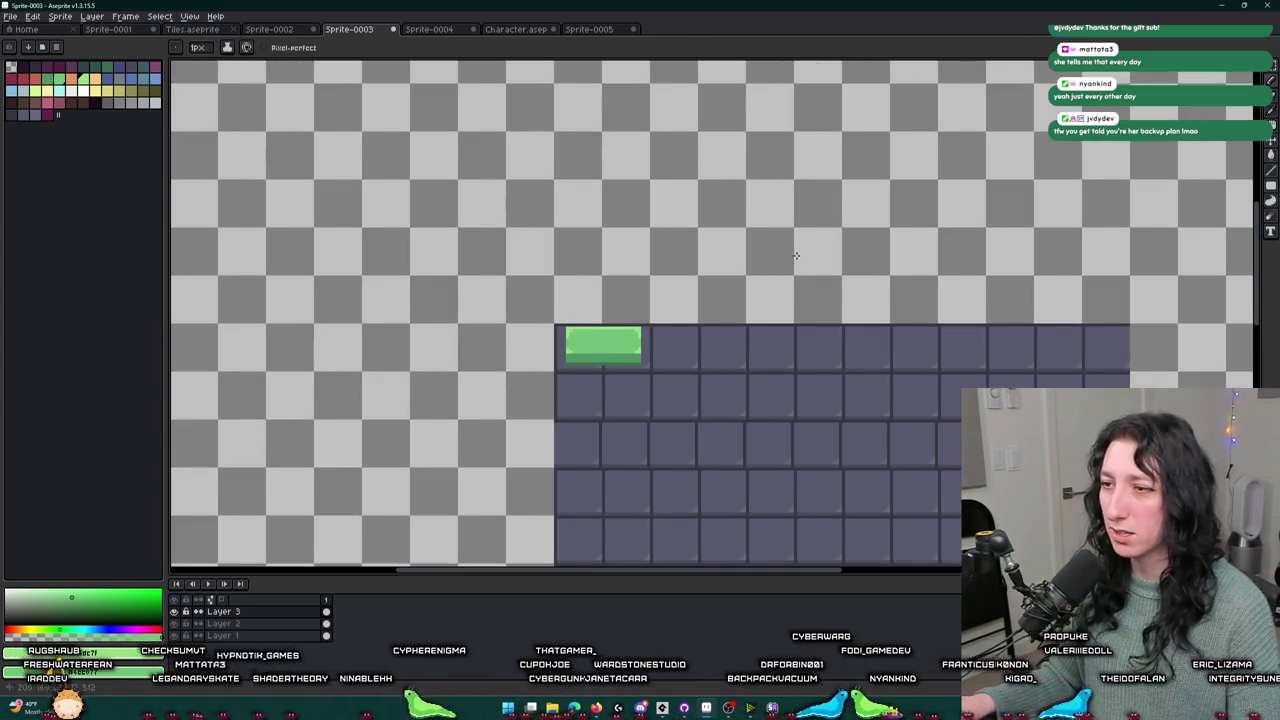
drag(796, 256, 732, 118)
scroll(515, 196, up, 4)
click(410, 248)
click(731, 248)
mouse_move(379, 199)
mouse_down()
mouse_move(377, 214)
mouse_move(395, 215)
mouse_up()
scroll(395, 215, down, 4)
scroll(405, 228, up, 3)
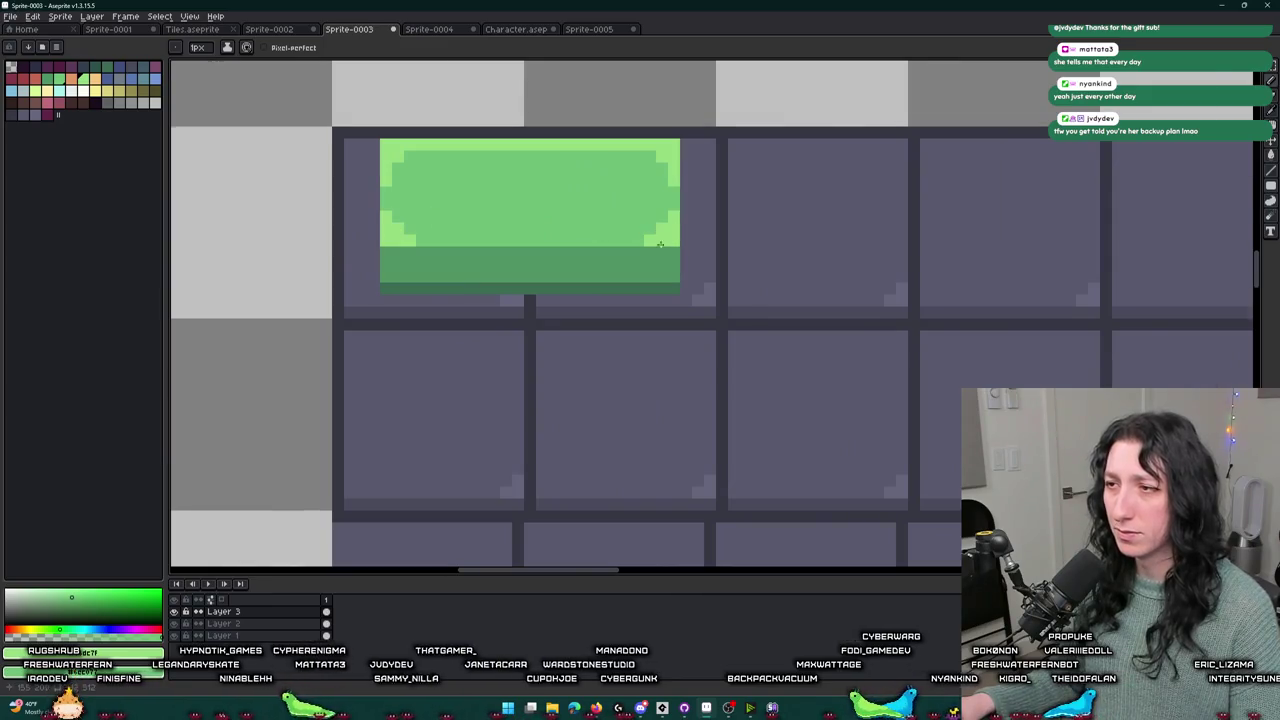
scroll(660, 244, down, 3)
scroll(659, 260, up, 2)
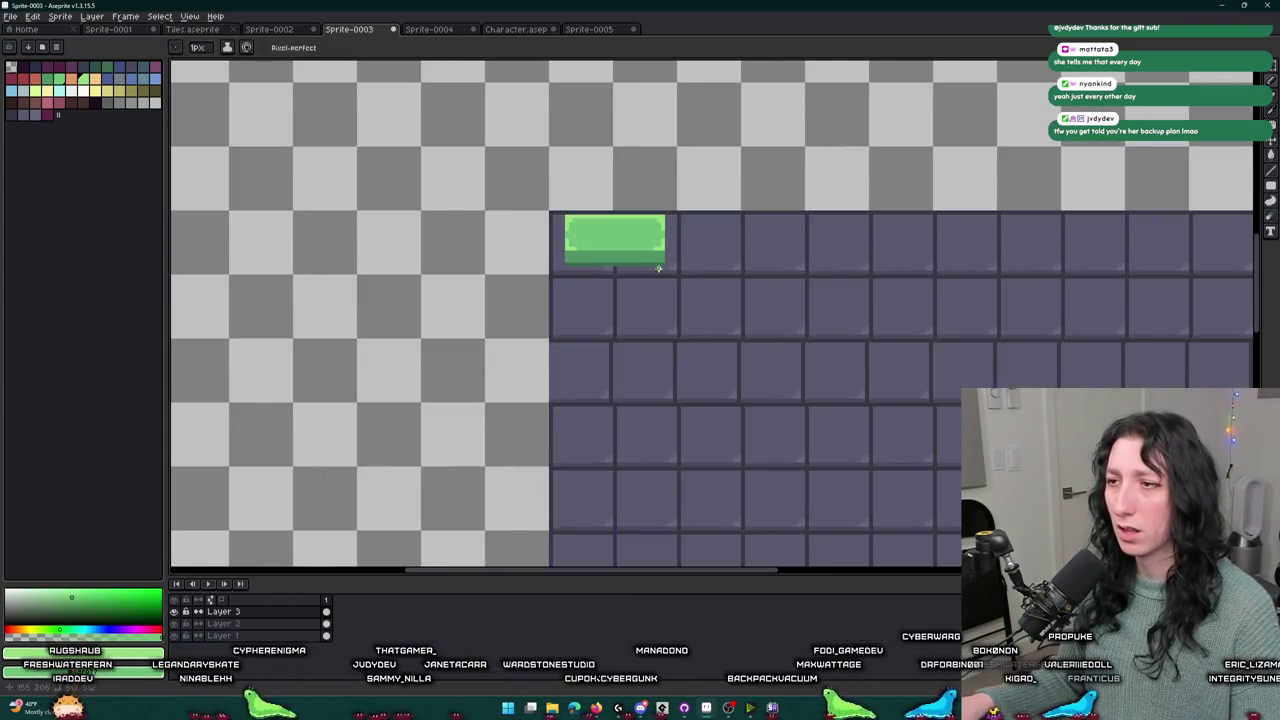
scroll(659, 268, down, 1)
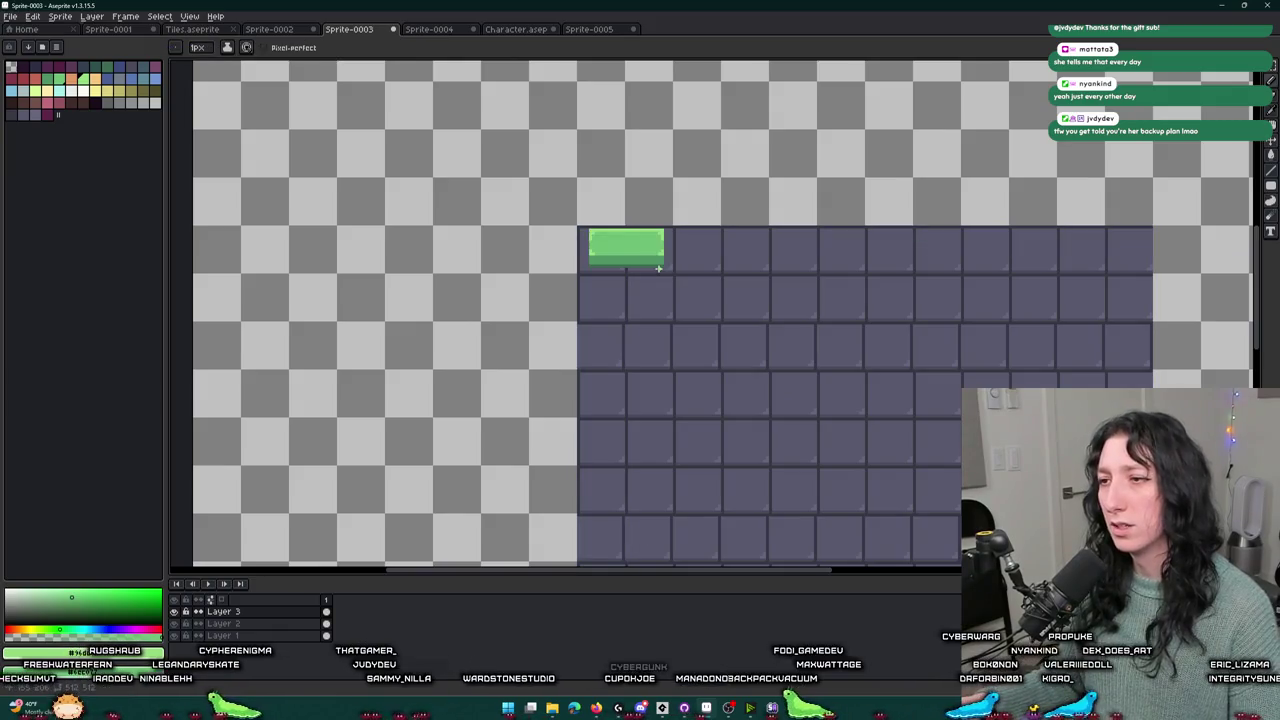
scroll(694, 256, up, 1)
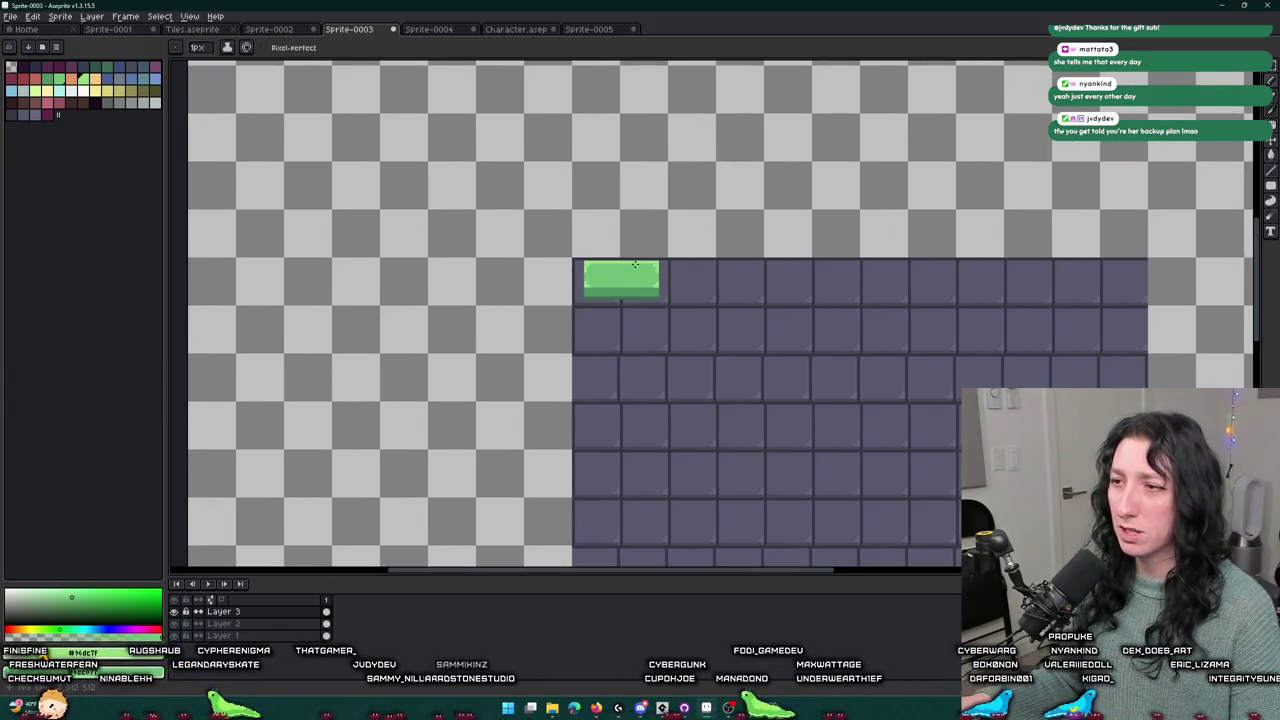
scroll(634, 263, up, 3)
- Select the green chest tile with a rectangular selection
key(m)
drag(424, 240, 818, 378)
scroll(951, 314, down, 4)
drag(951, 314, 686, 309)
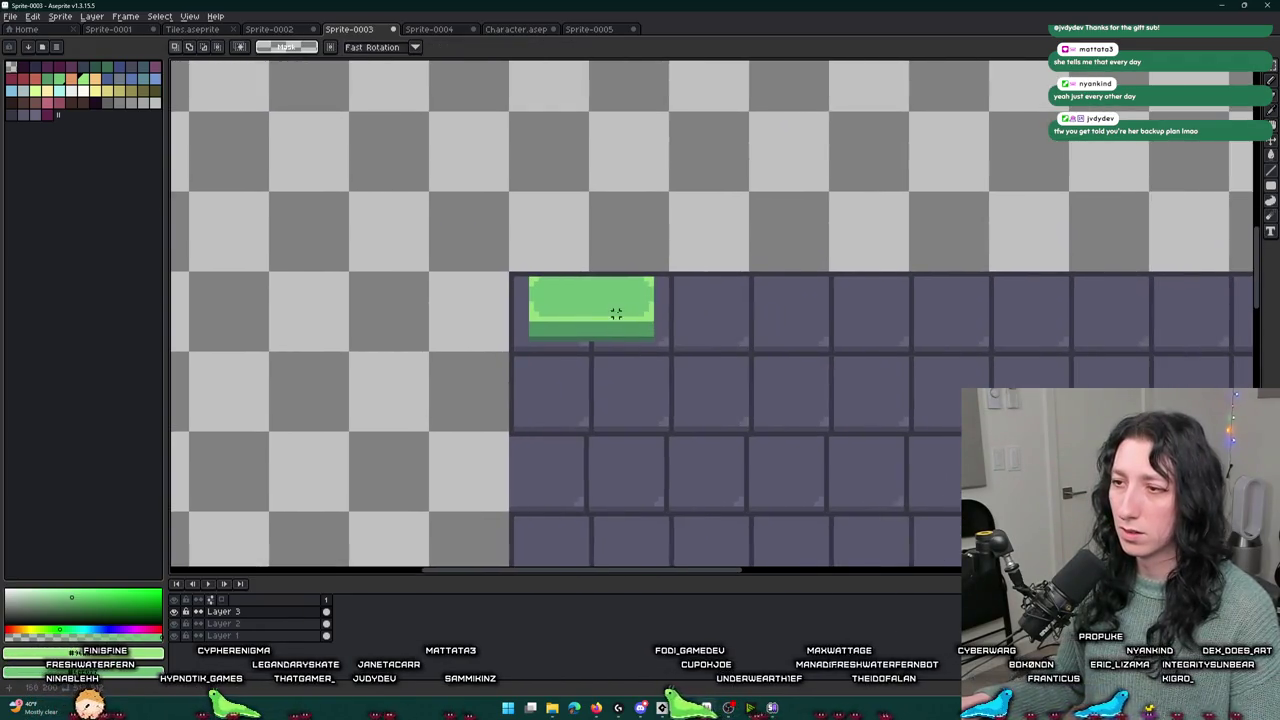
scroll(730, 382, down, 2)
scroll(730, 382, up, 4)
- Sample the dark strip colour and draw a three-pixel lock centred on the chest front
key(i)
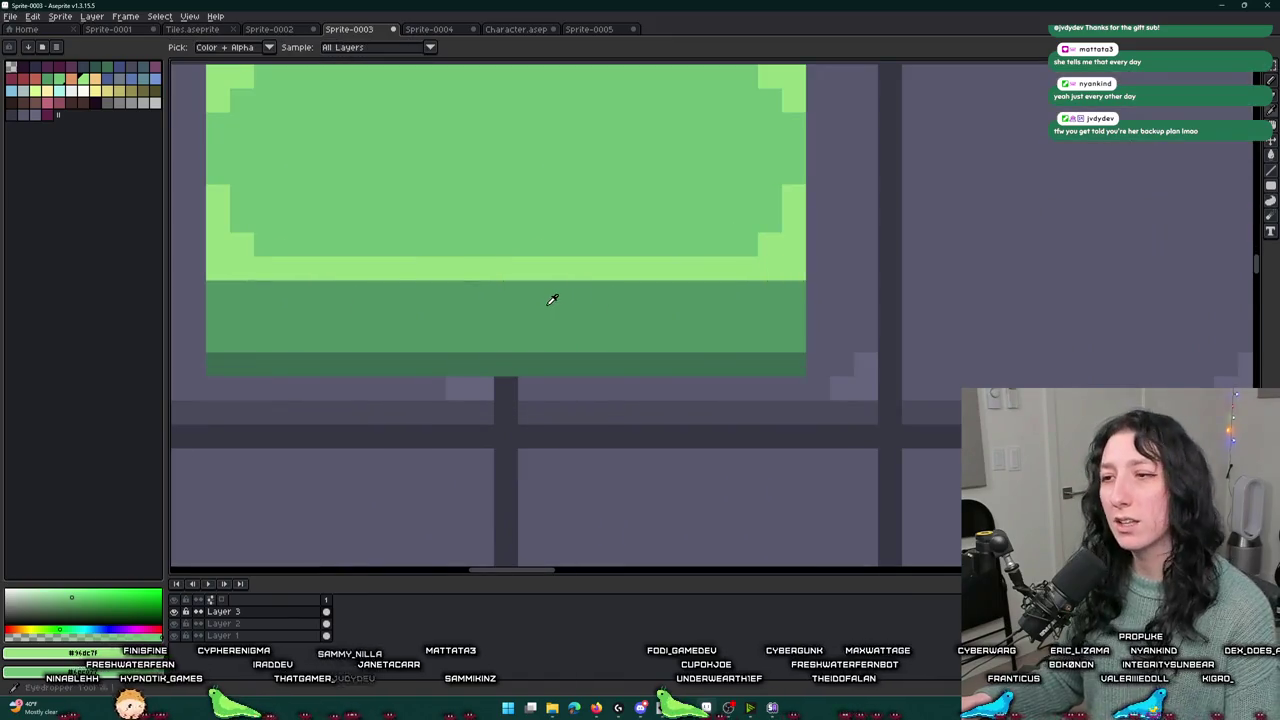
click(504, 362)
key(b)
click(506, 316)
click(482, 316)
click(530, 316)
scroll(530, 316, down, 5)
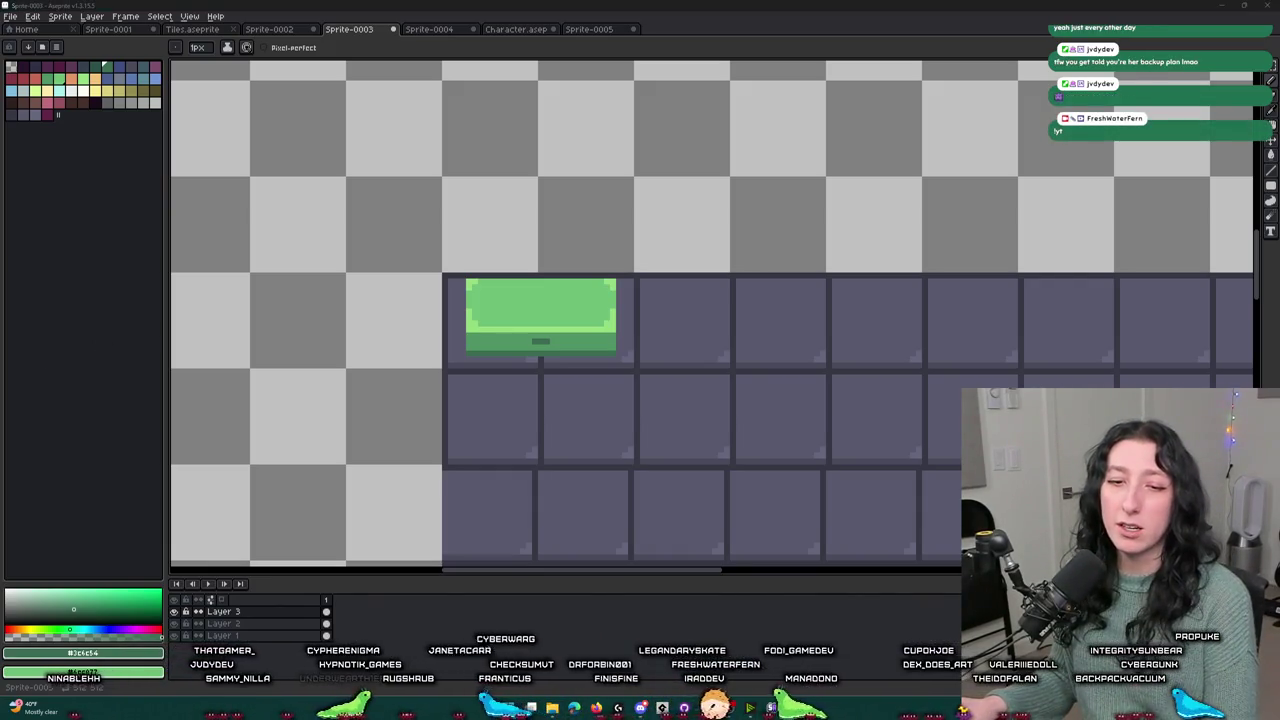
key(alt+Tab)
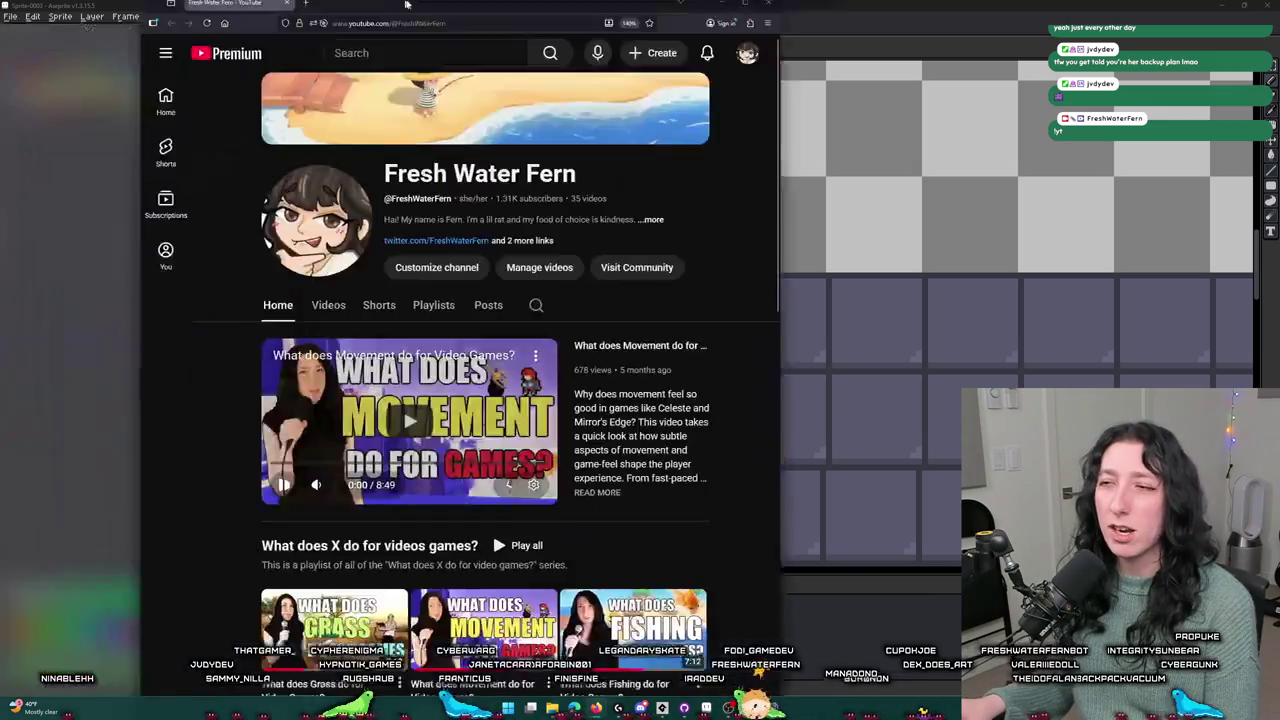
- Maximise the browser and browse the channel's Videos list
double_click(406, 4)
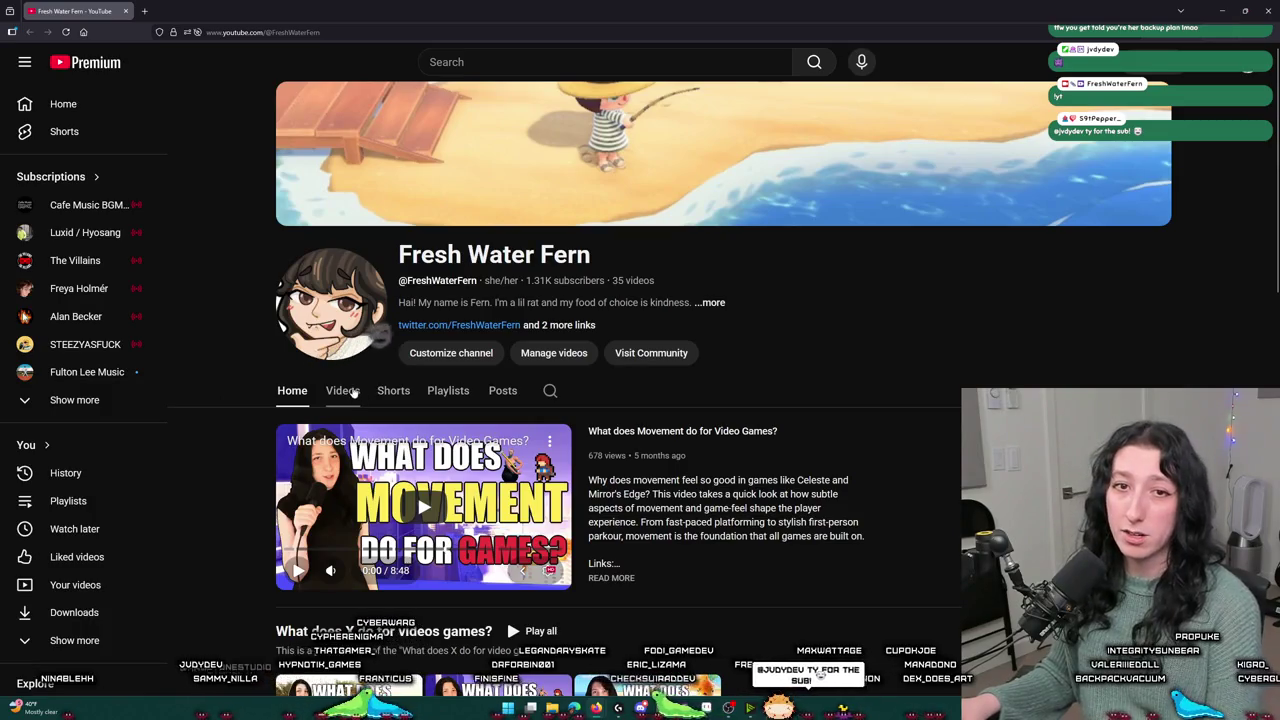
click(342, 391)
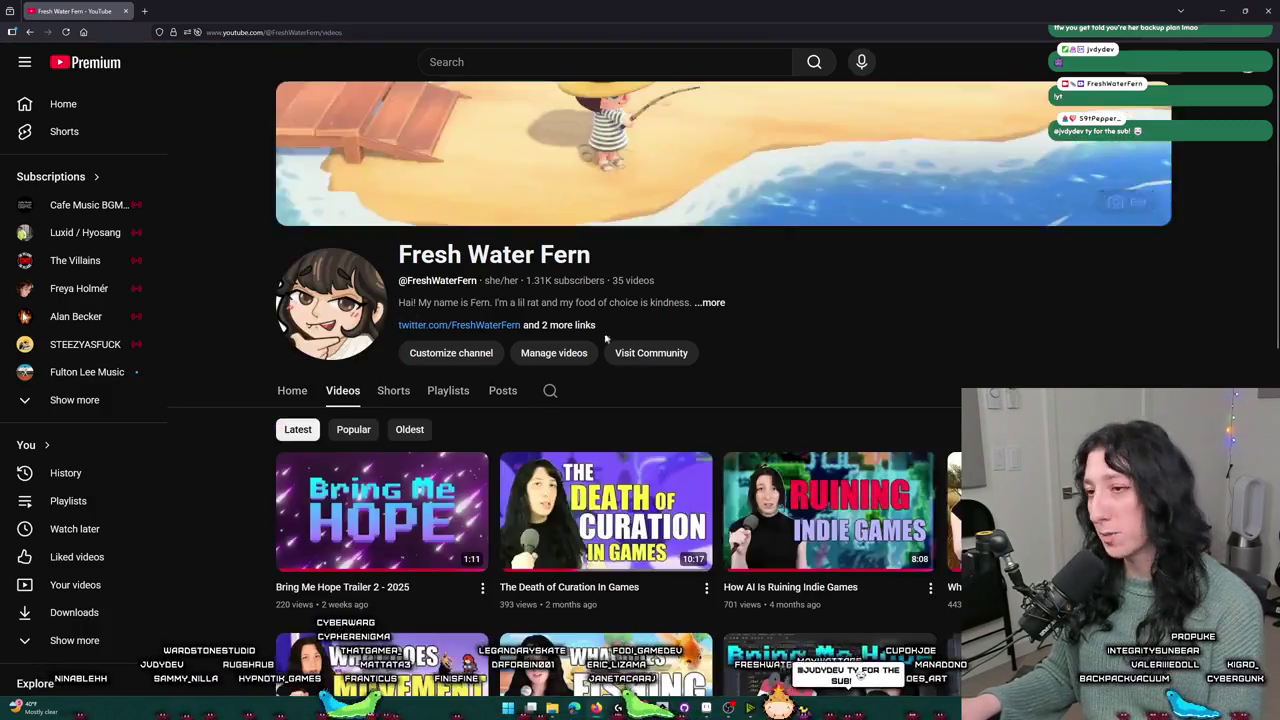
scroll(605, 339, down, 3)
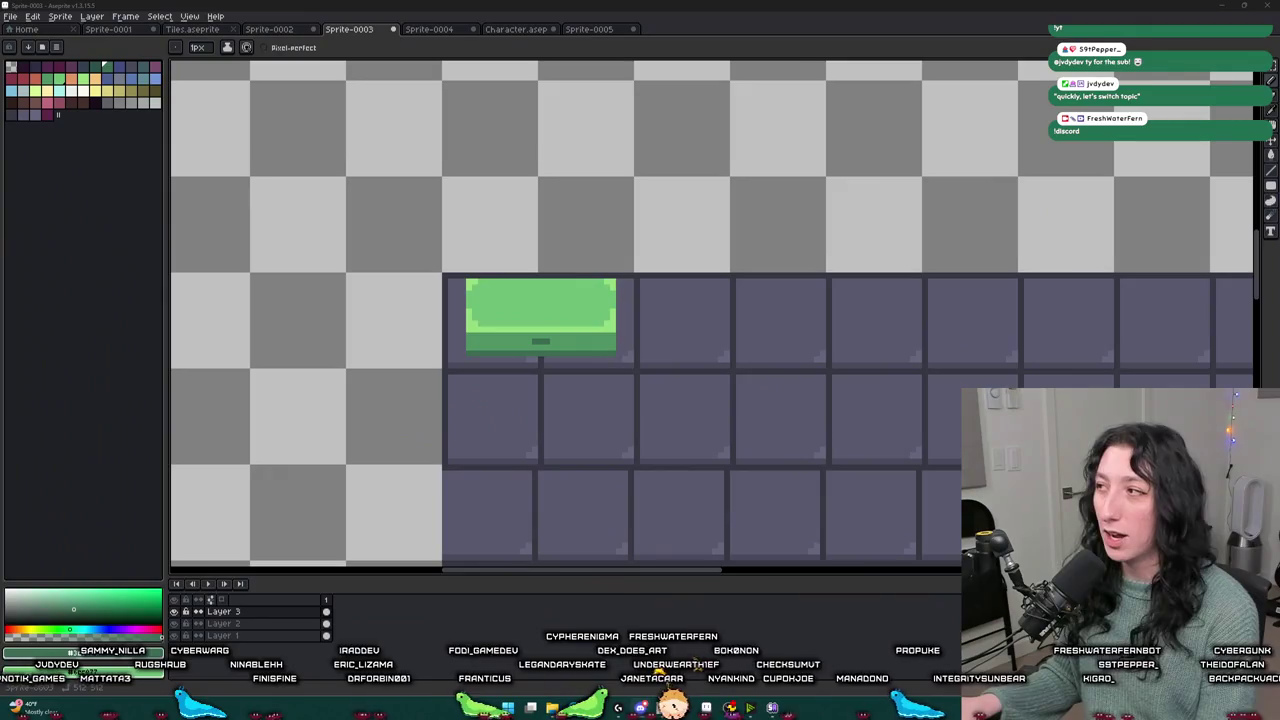
- Switch from Aseprite to the Discord community server window
key(alt+Tab)
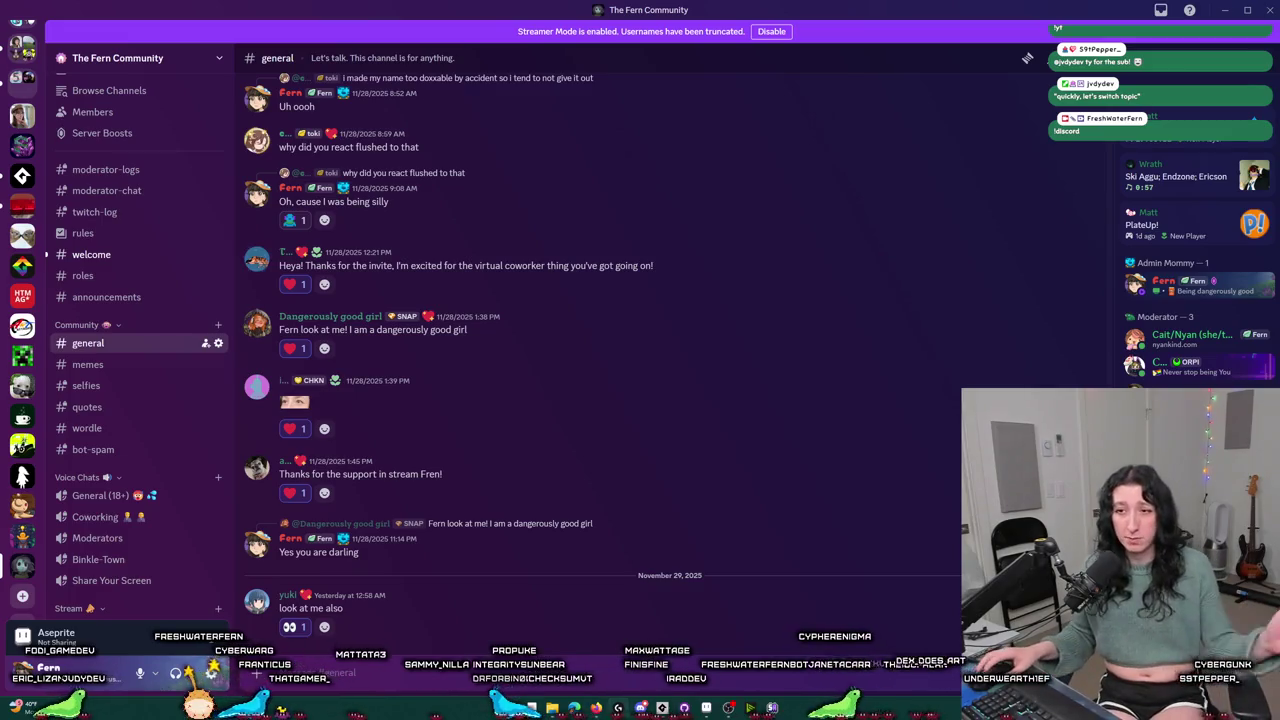
- In #welcome, check the new member's profile and give them the Parent Approved role
click(131, 254)
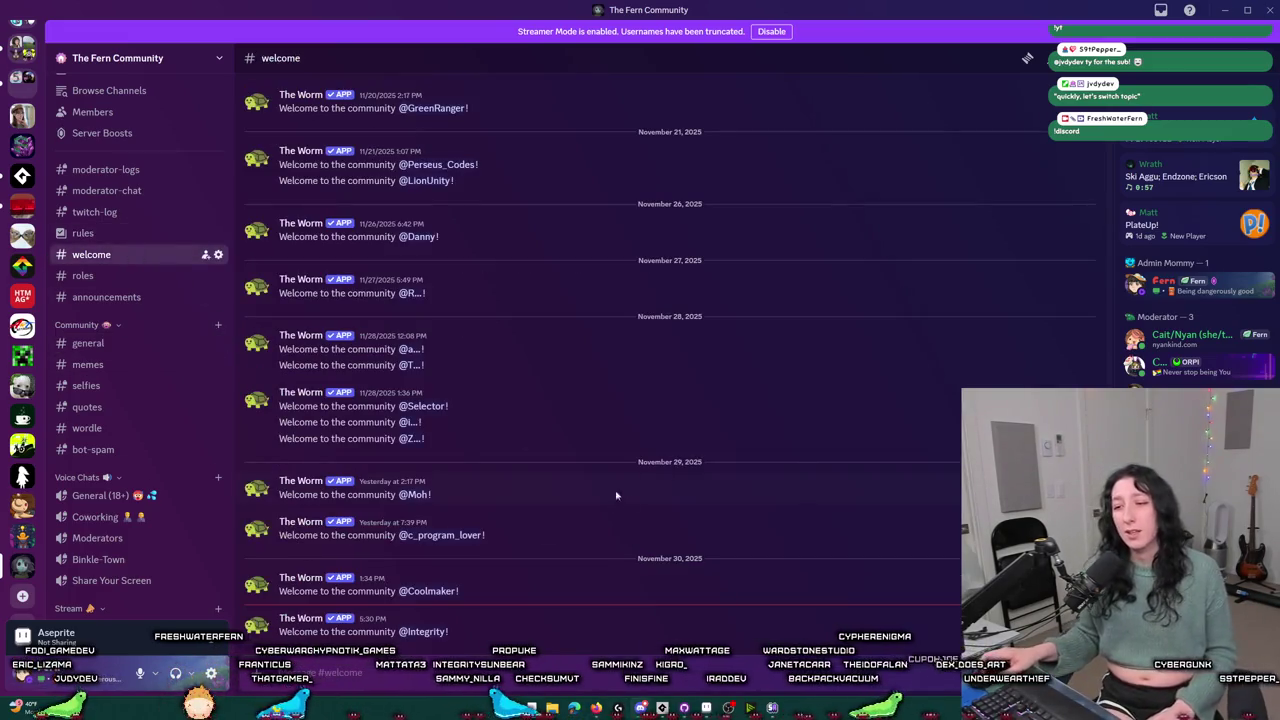
click(422, 632)
click(489, 549)
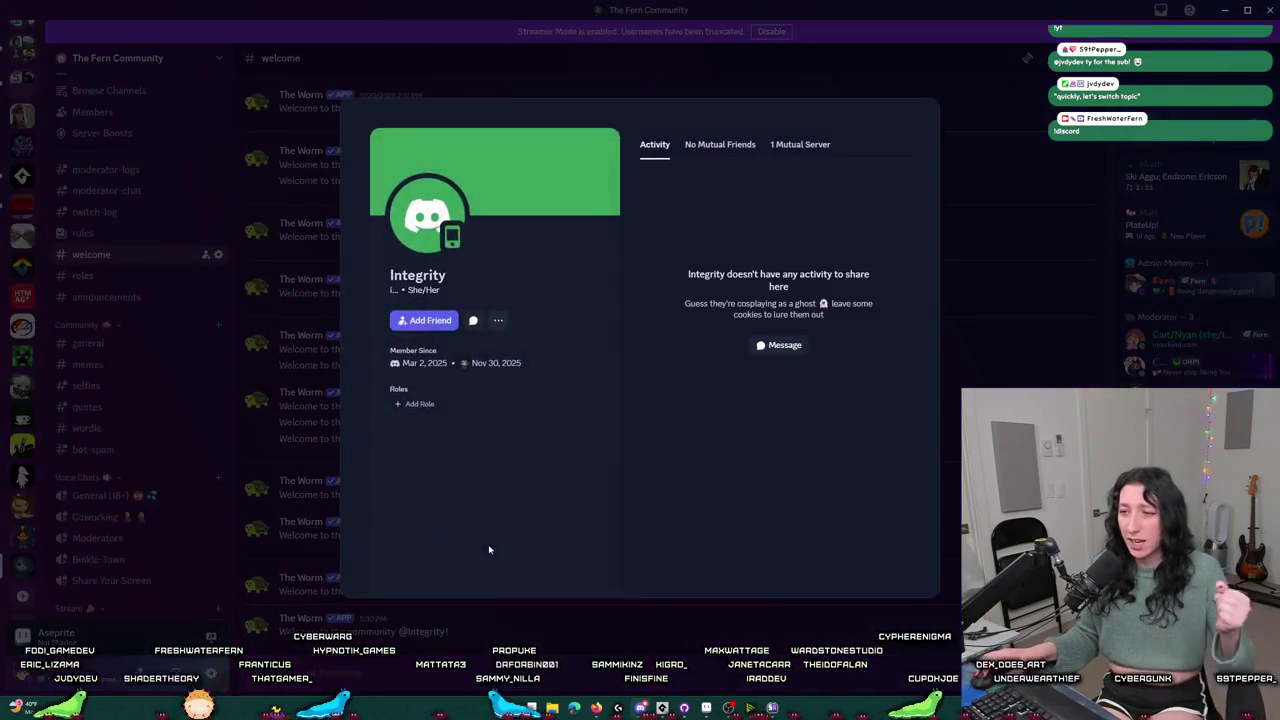
click(497, 628)
right_click(420, 630)
mouse_move(470, 671)
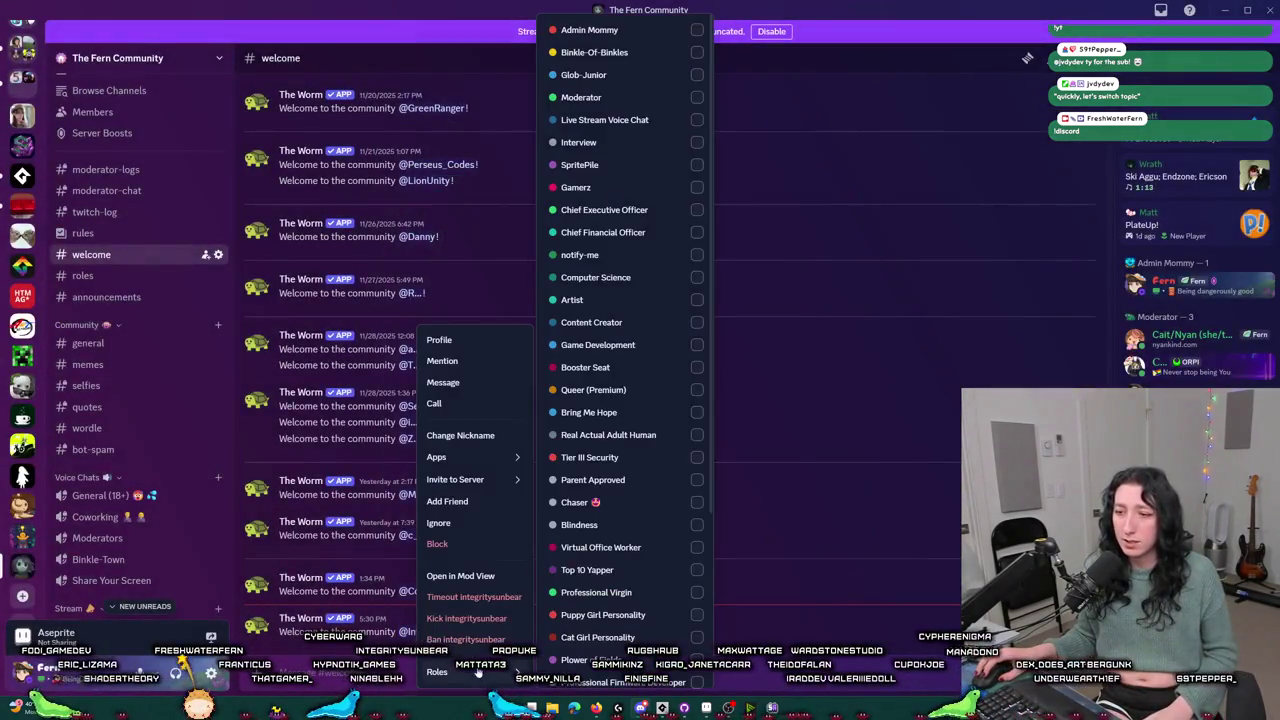
click(667, 473)
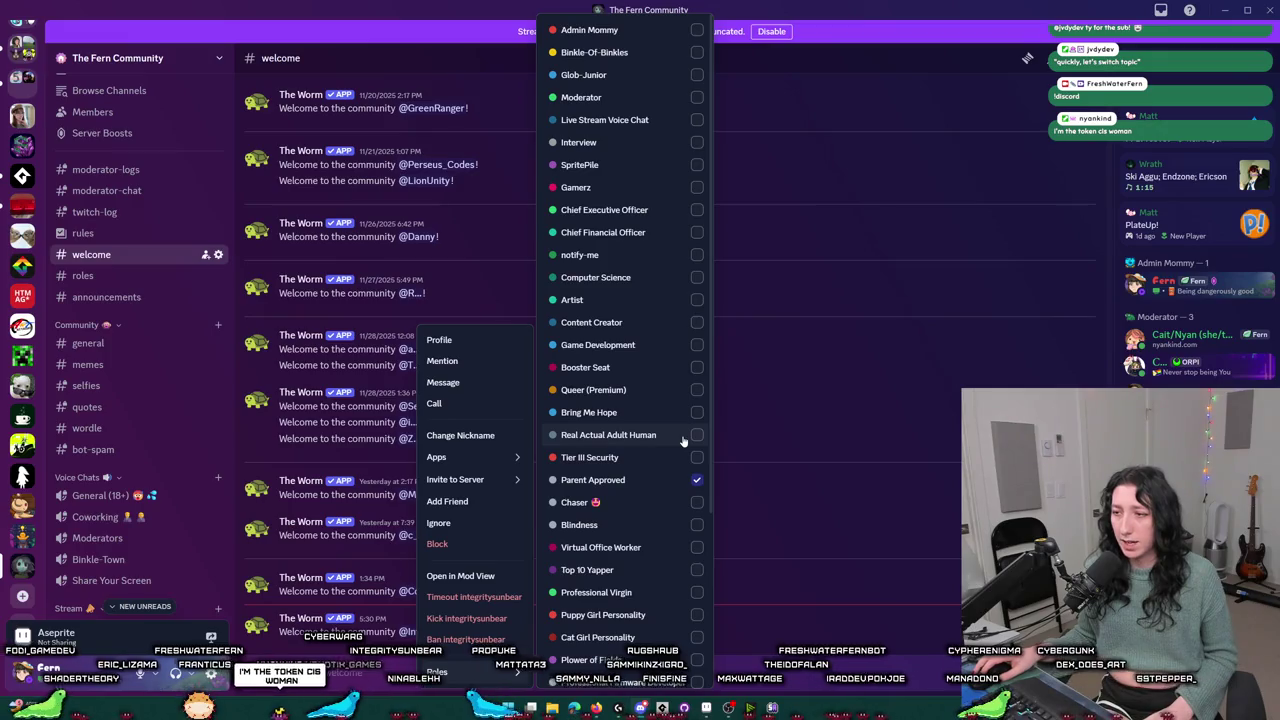
key(Escape)
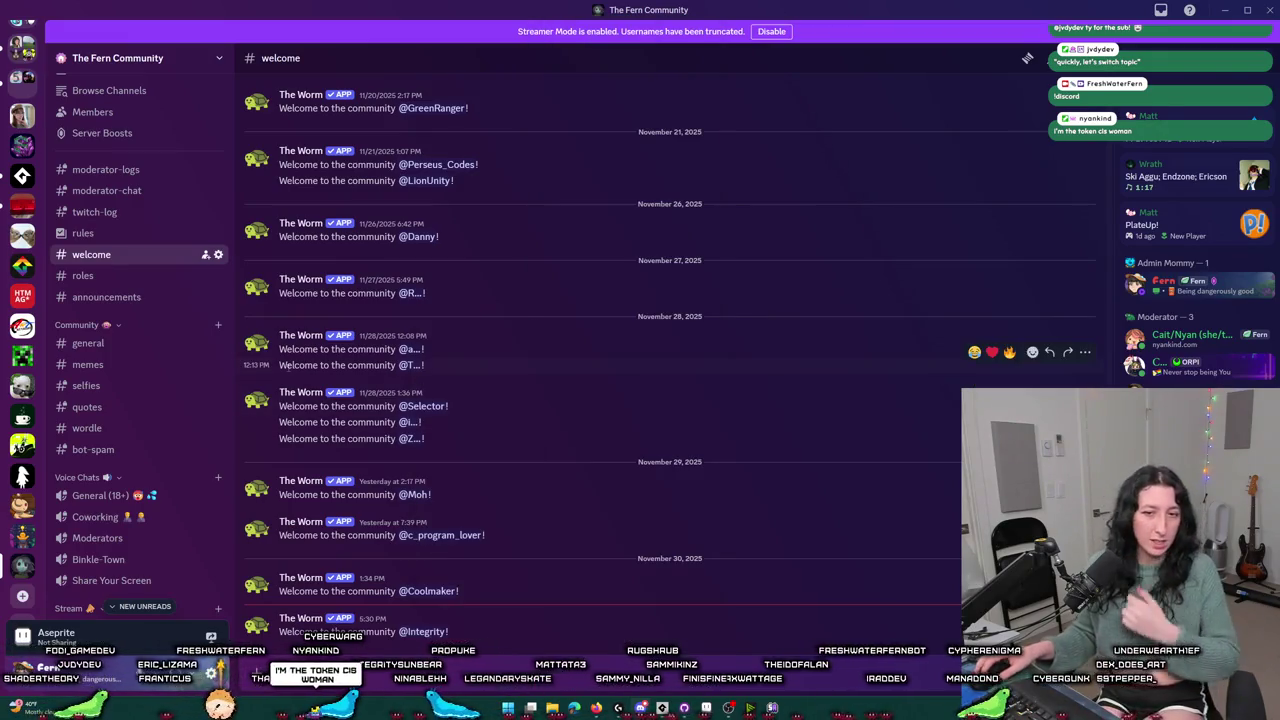
- Read the shared work in #post_your_work, then go back to #welcome
scroll(139, 426, down, 10)
scroll(139, 426, up, 10)
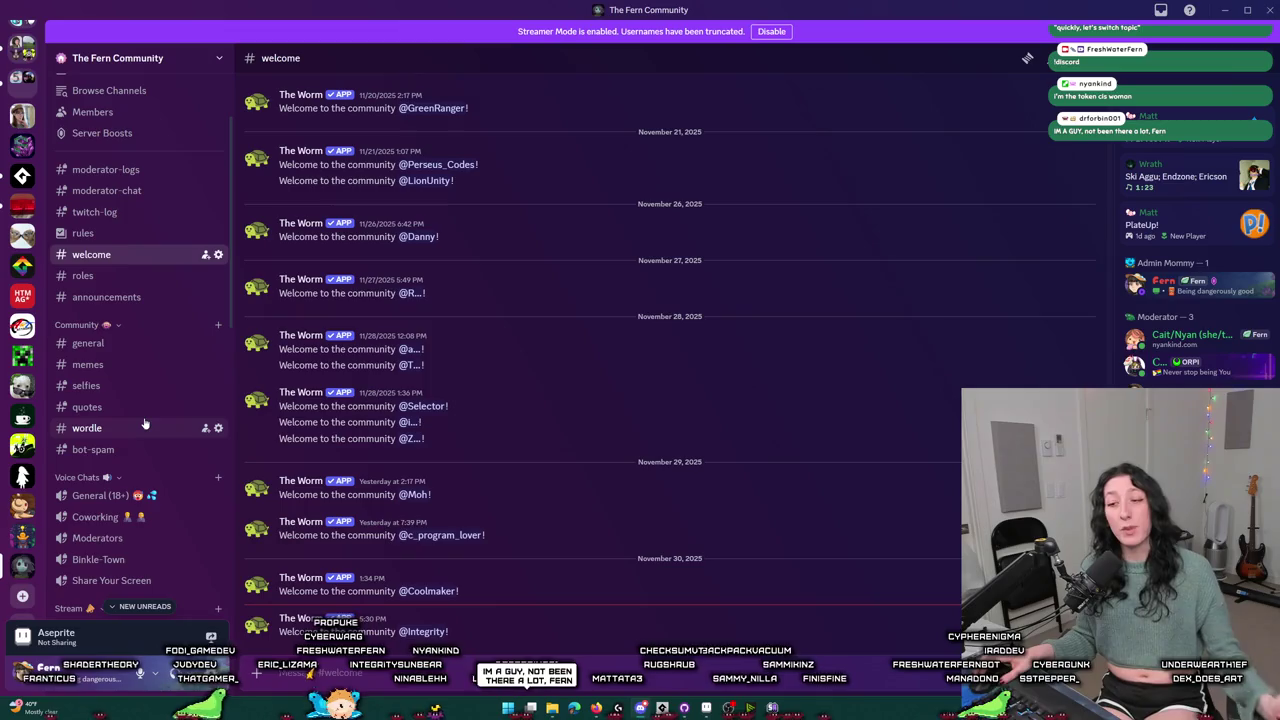
scroll(145, 424, down, 15)
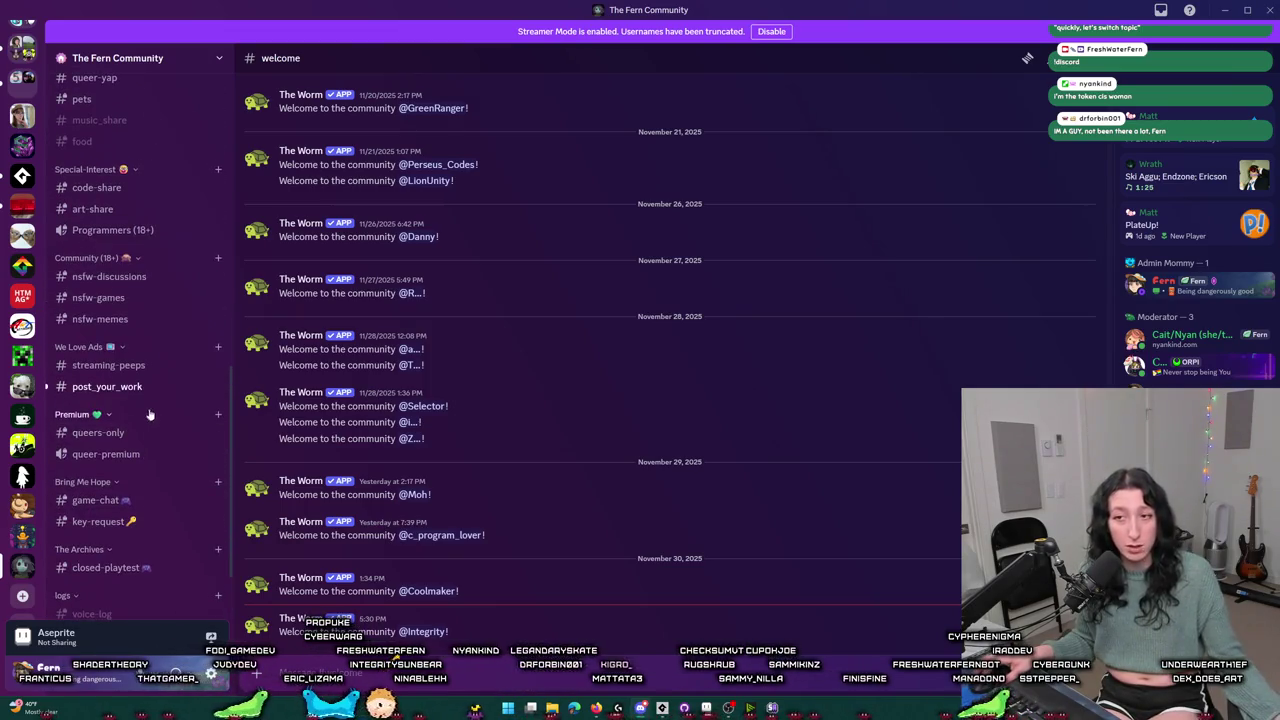
click(140, 387)
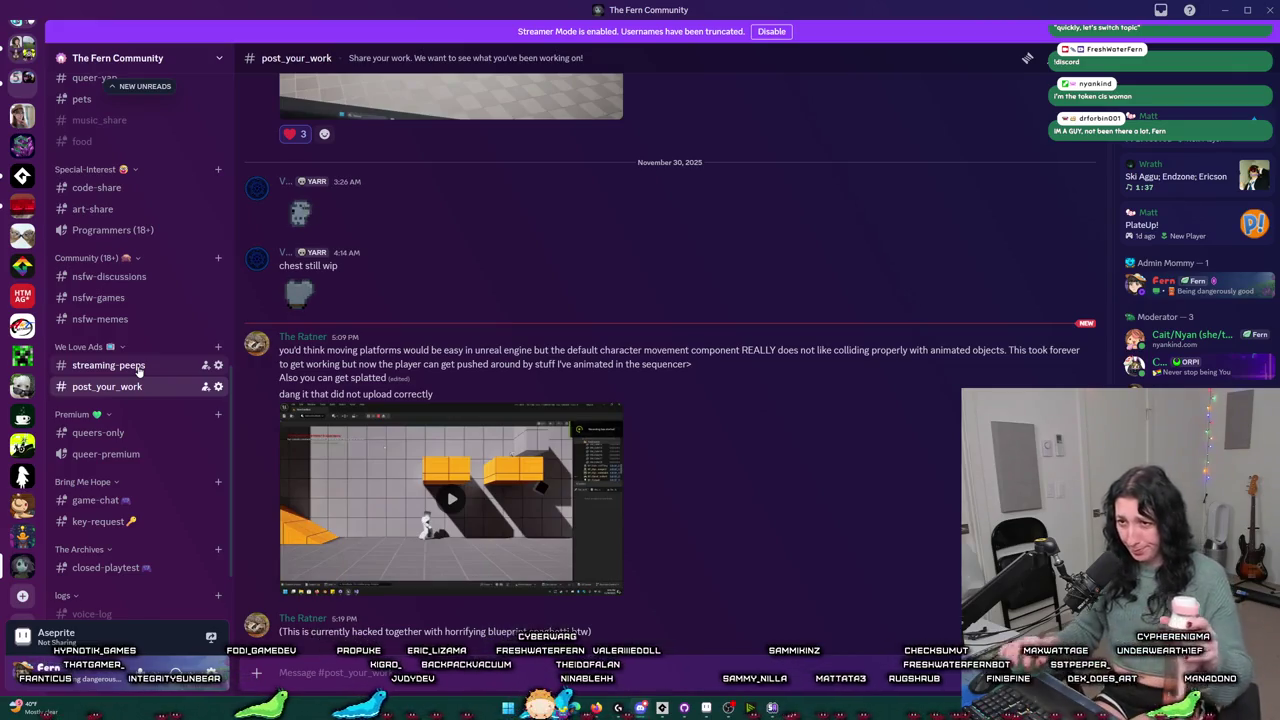
scroll(138, 370, up, 10)
scroll(127, 271, up, 1)
click(91, 215)
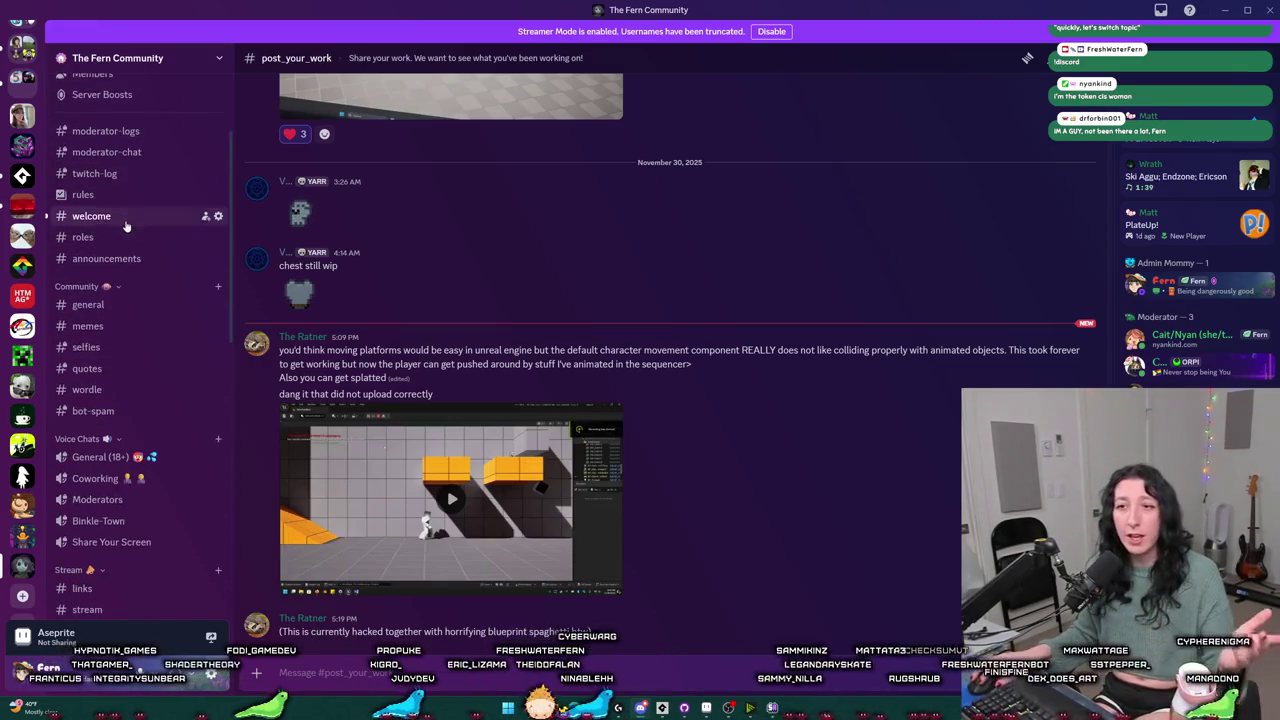
- View the welcomed member's profile and add the Real Actual Adult Human role
click(410, 631)
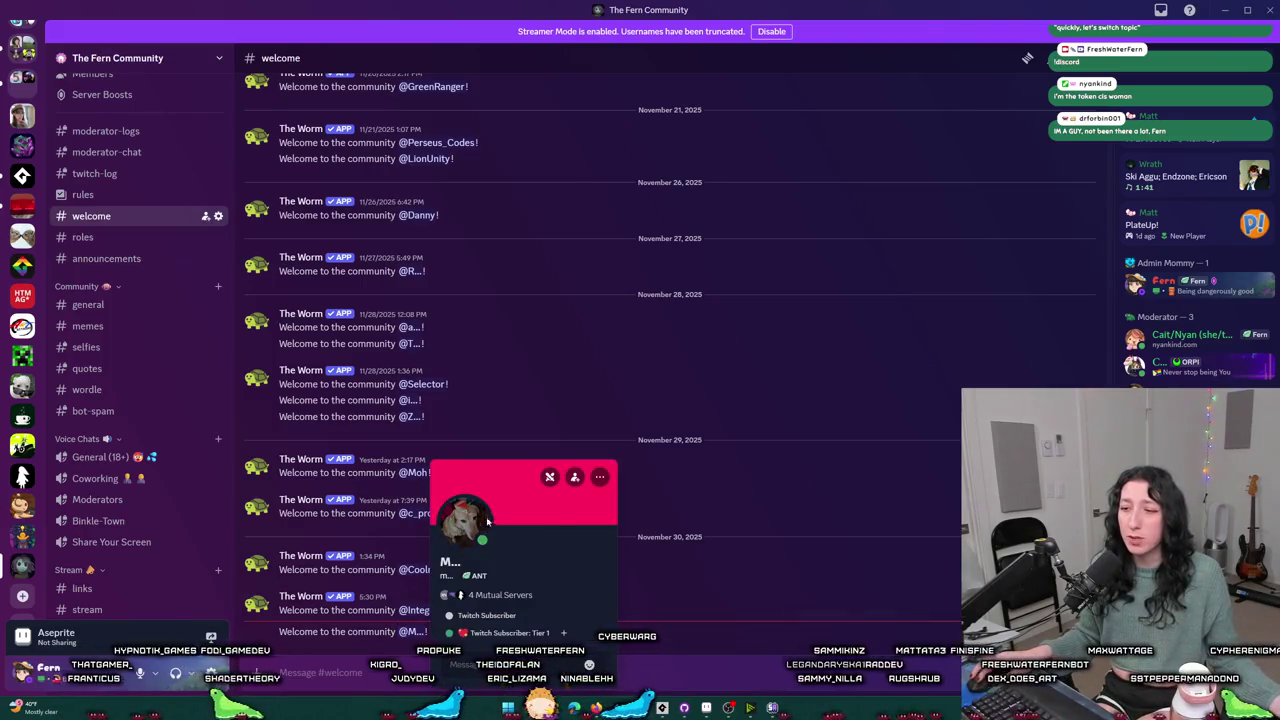
click(486, 524)
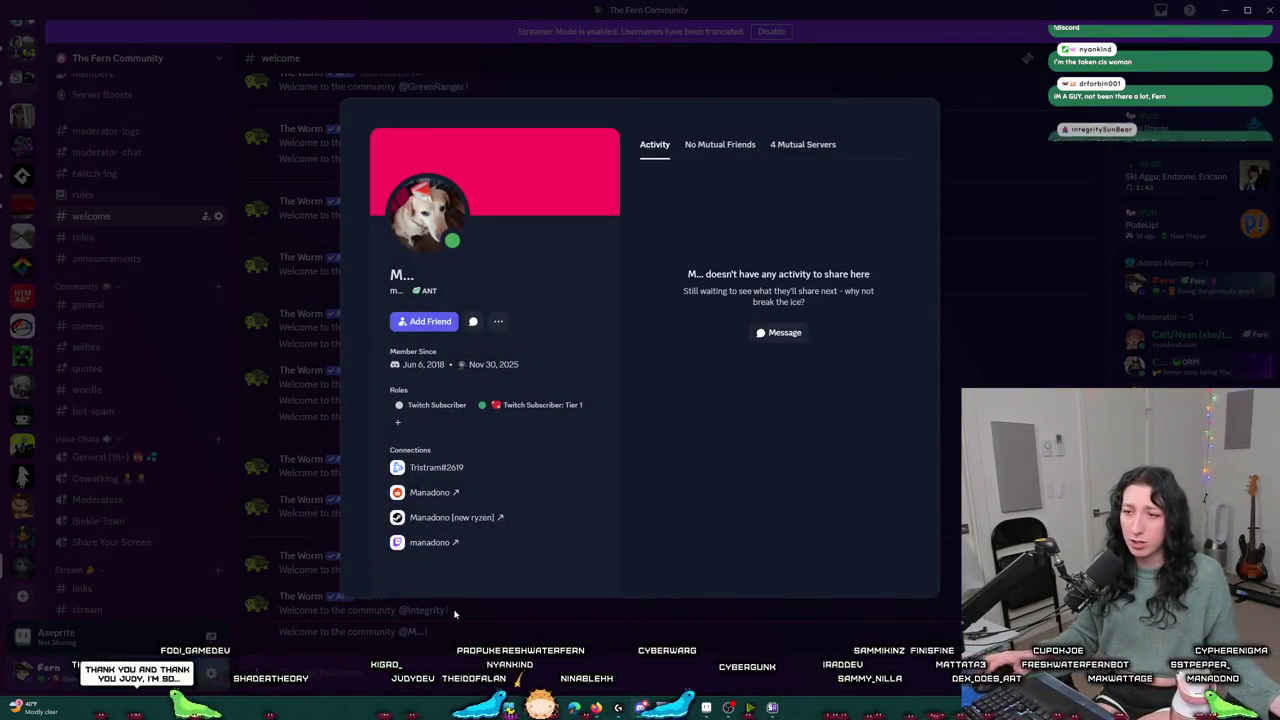
click(457, 611)
right_click(420, 631)
mouse_move(440, 672)
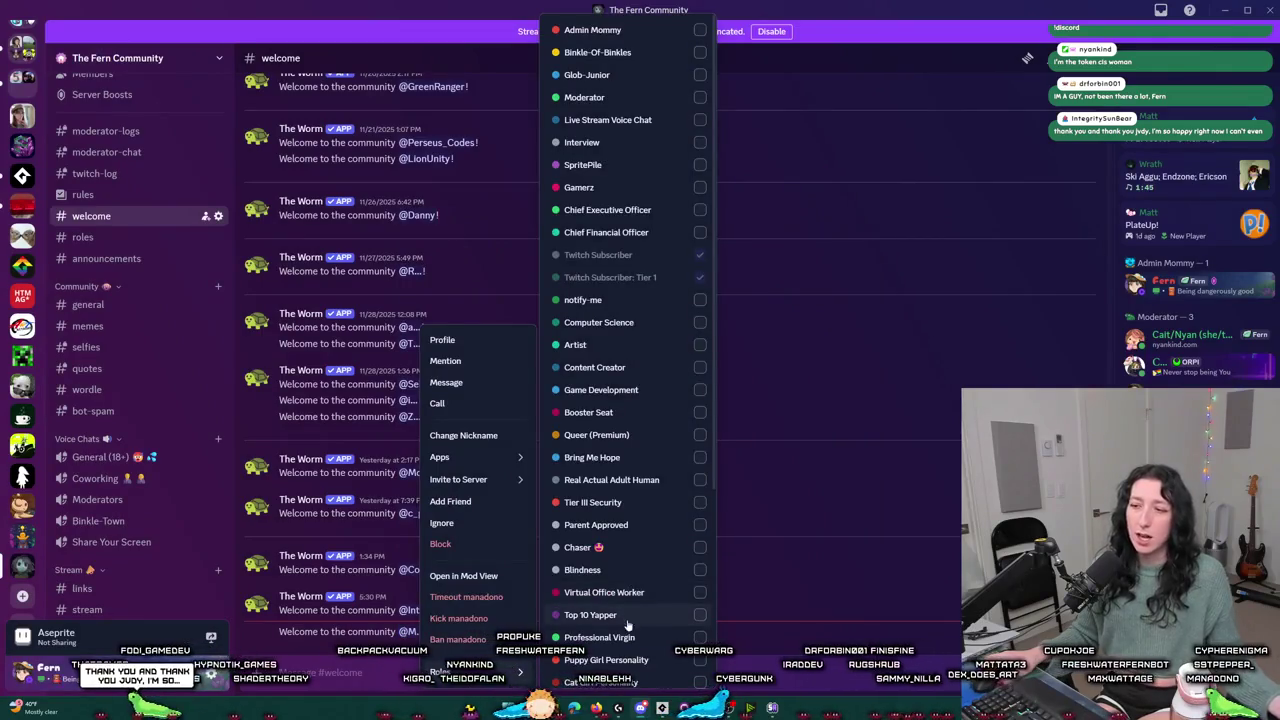
click(625, 480)
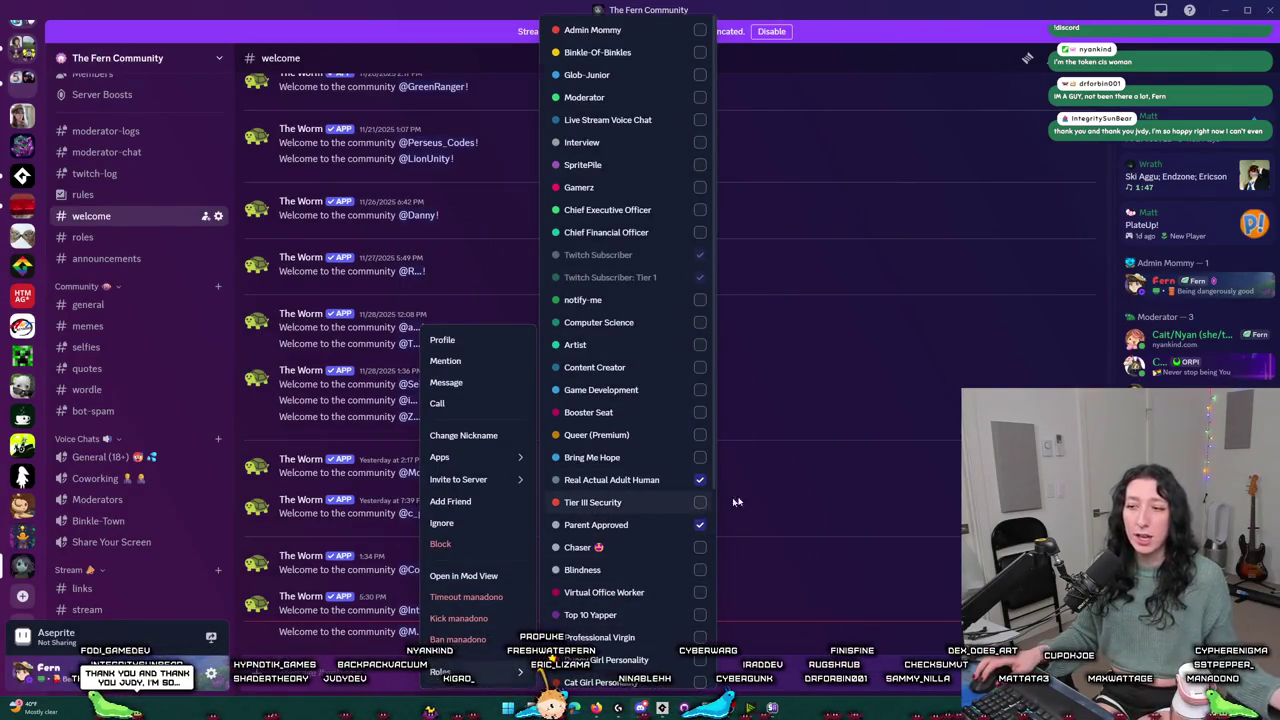
click(799, 488)
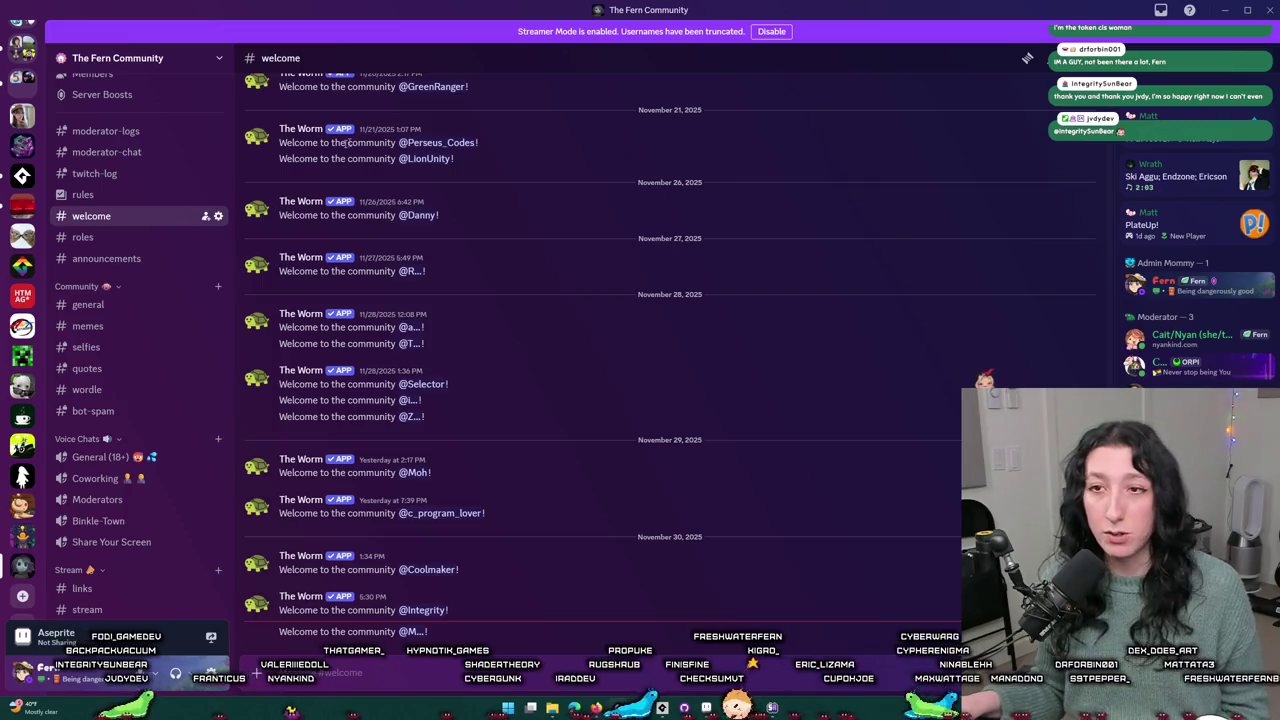
- Review the #roles channel's reaction-role posts like Computer Science, Artist and Game Developer
click(120, 238)
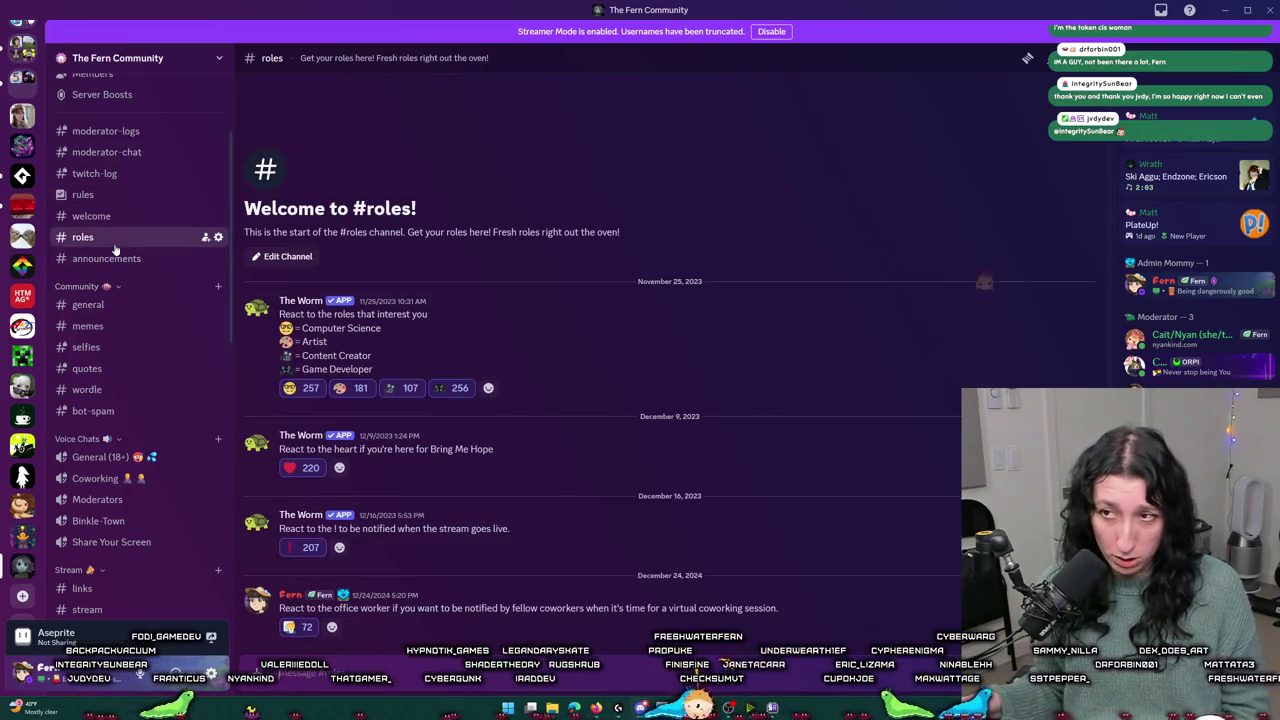
mouse_move(289, 547)
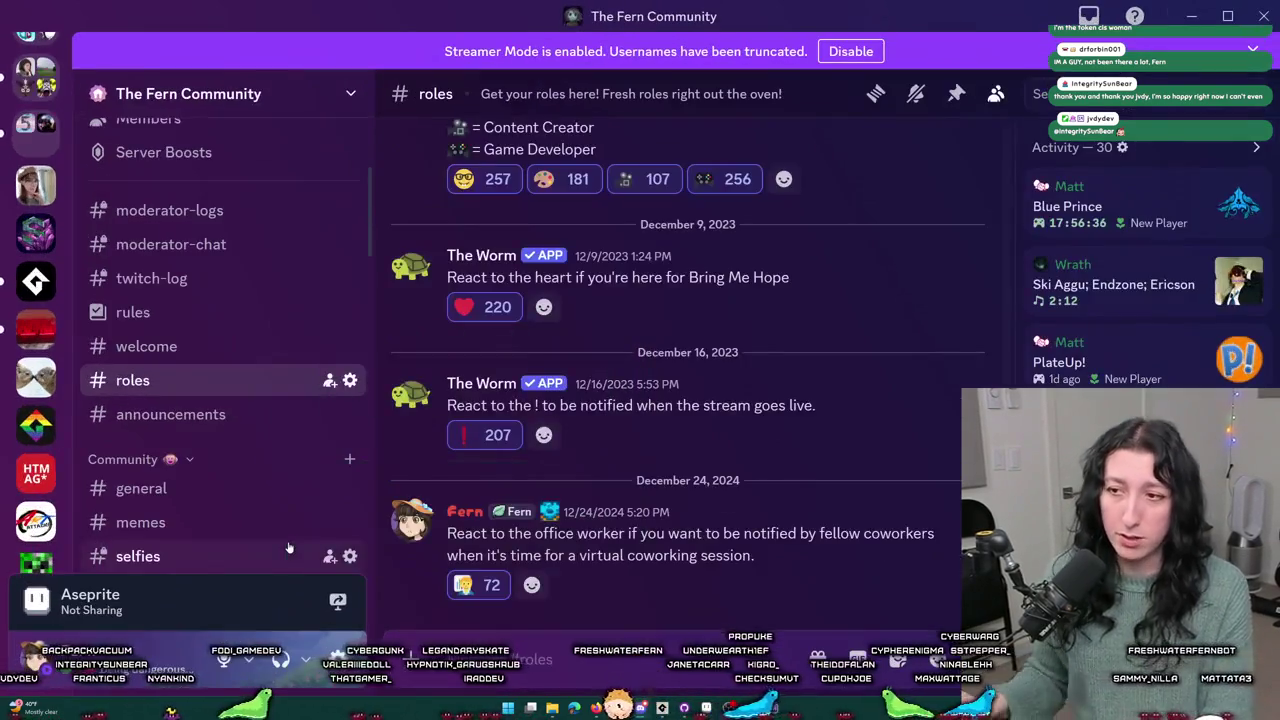
mouse_move(491, 447)
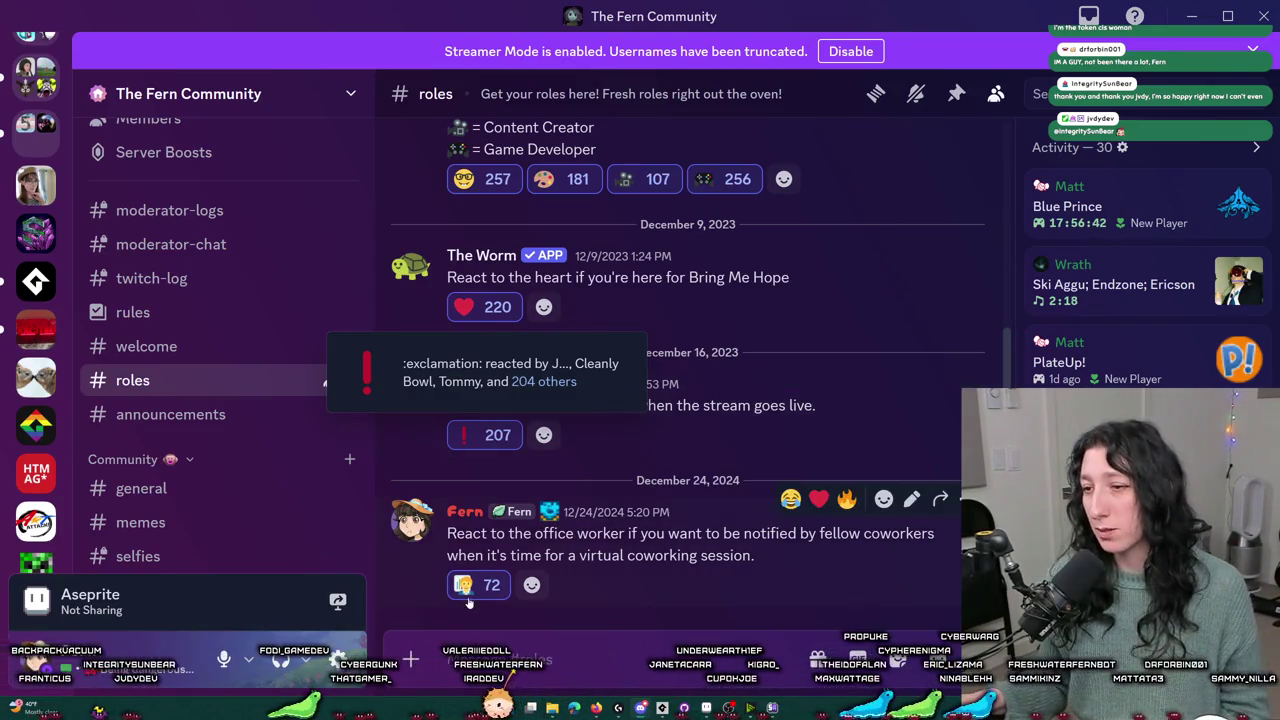
mouse_move(477, 598)
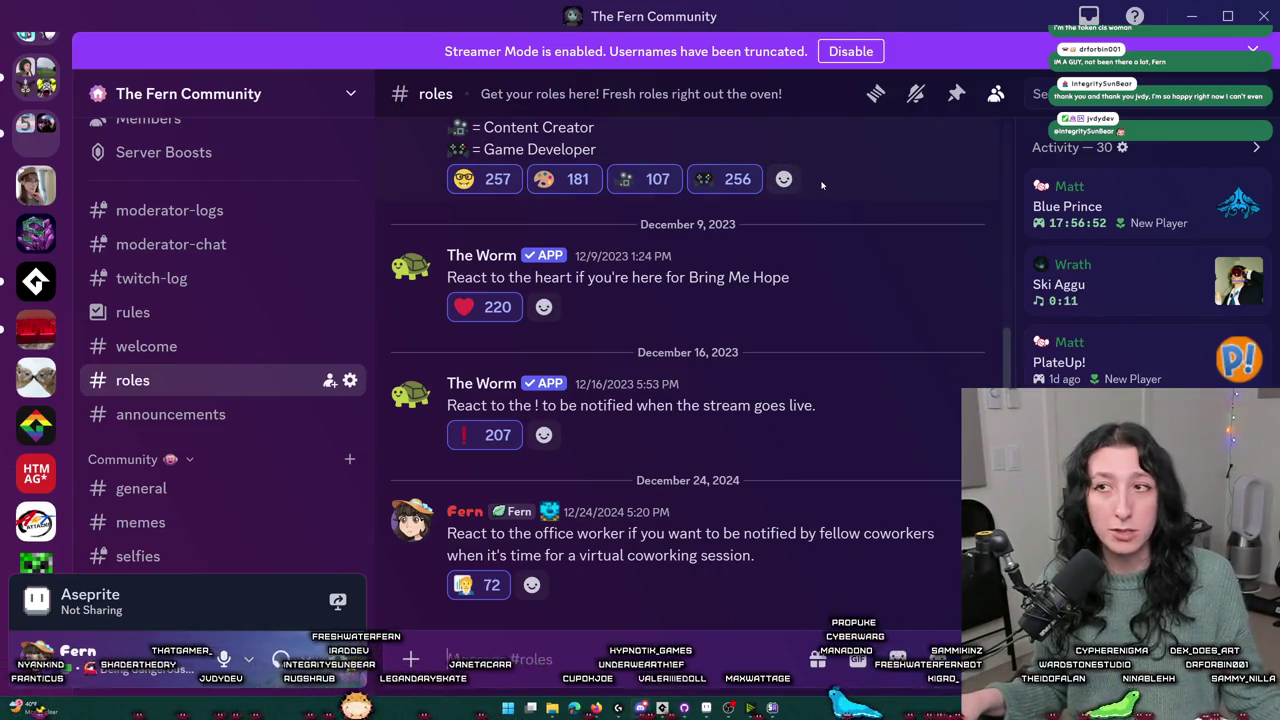
scroll(825, 250, up, 3)
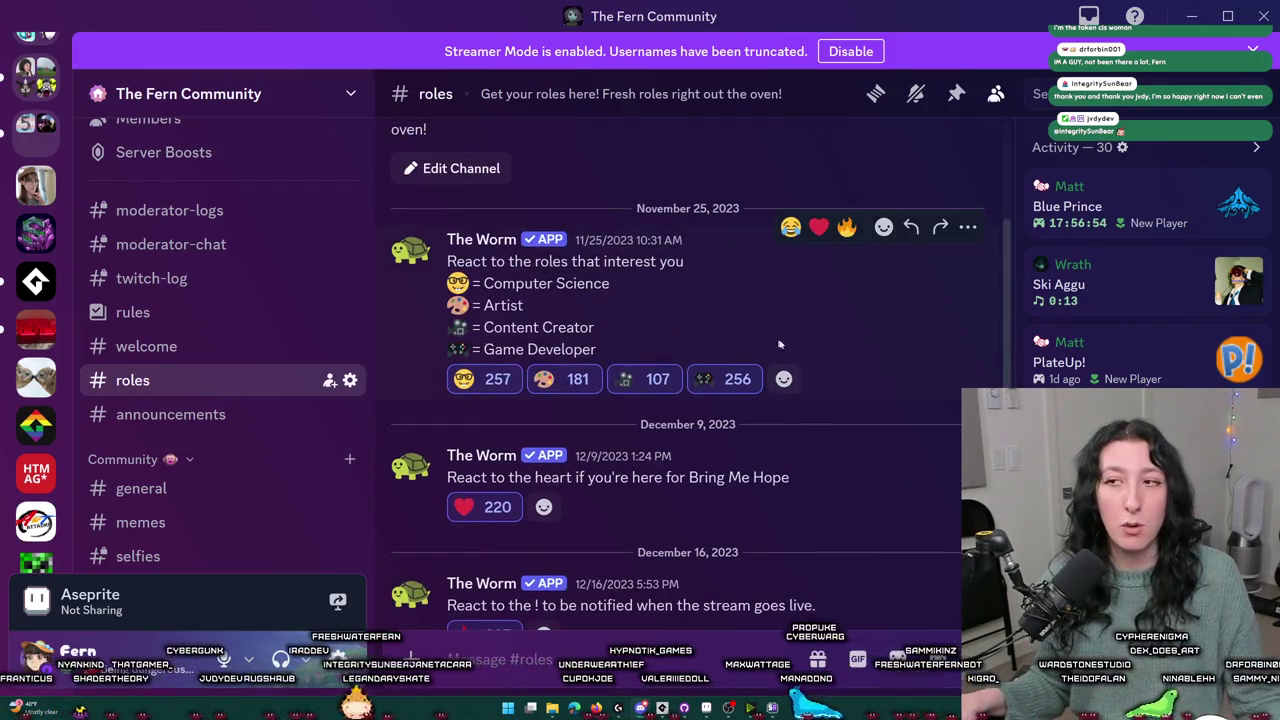
scroll(774, 480, down, 2)
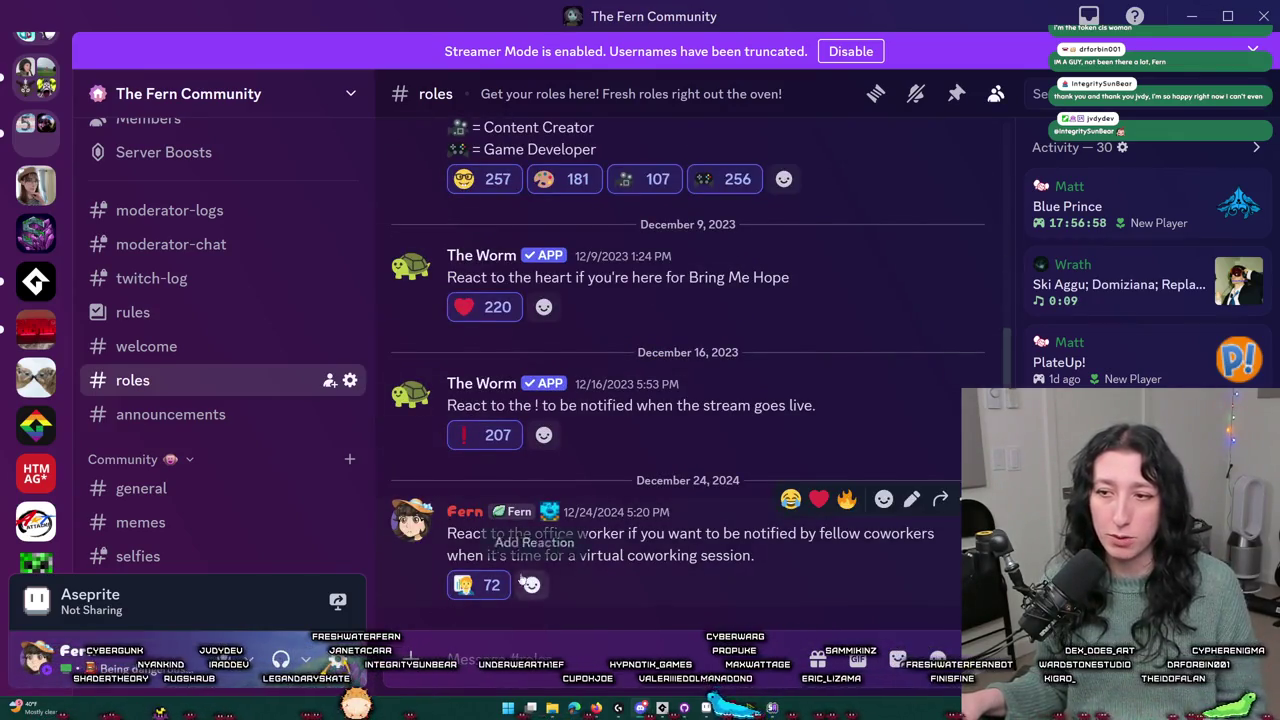
- Zoom Discord's interface out with Ctrl+- and return to Aseprite
key(ctrl+minus)
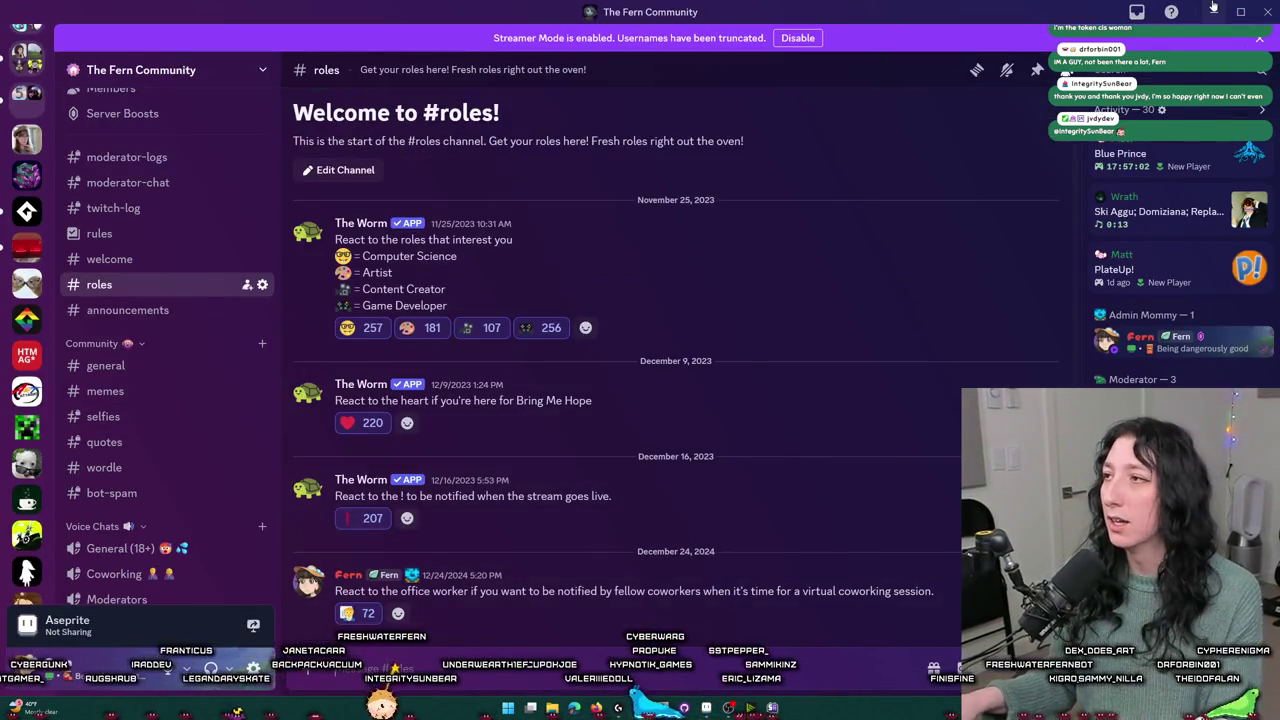
key(alt+Tab)
key(alt+Tab)
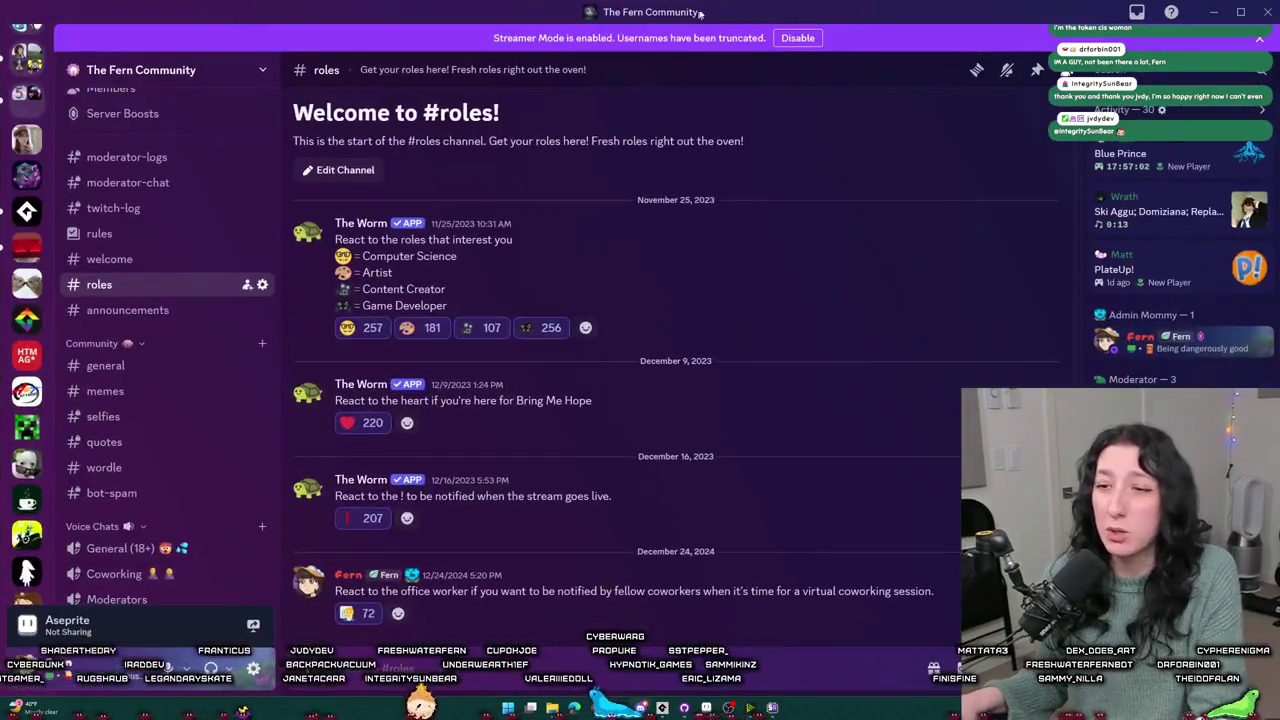
key(alt+Tab)
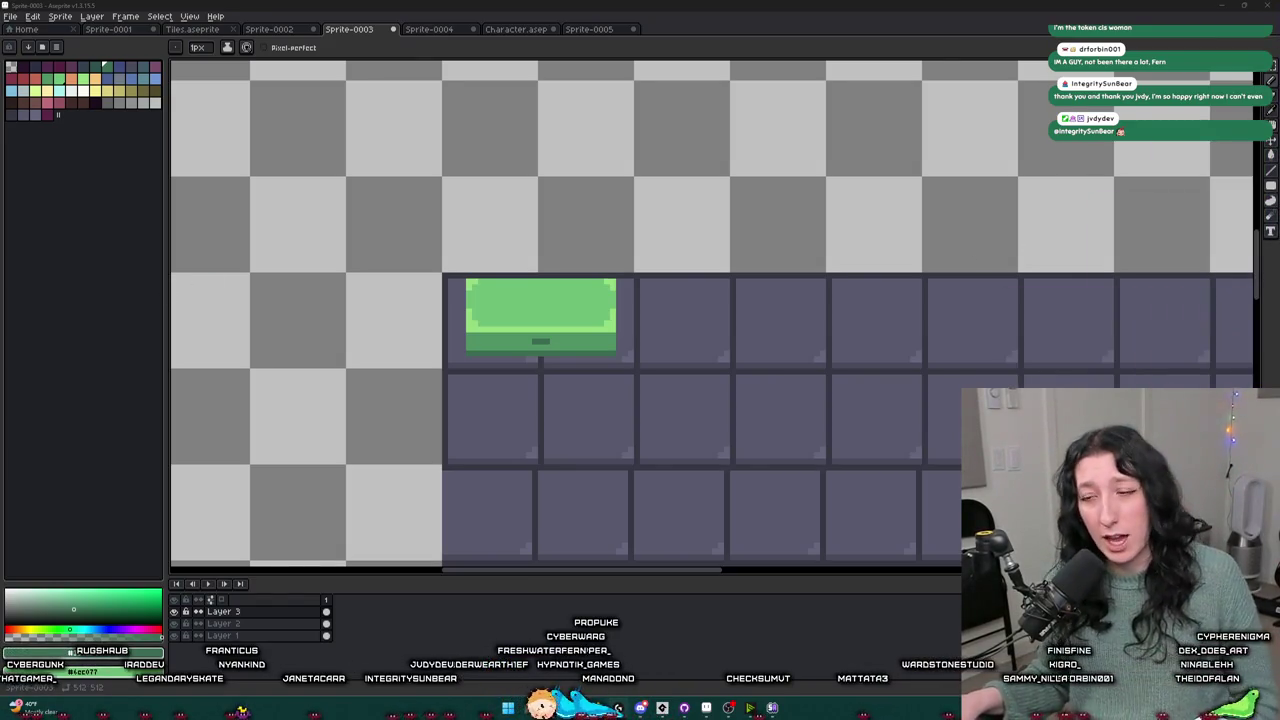
- Add a dark pixel to the chest front and paint light green over the dark band's left end
scroll(533, 353, up, 3)
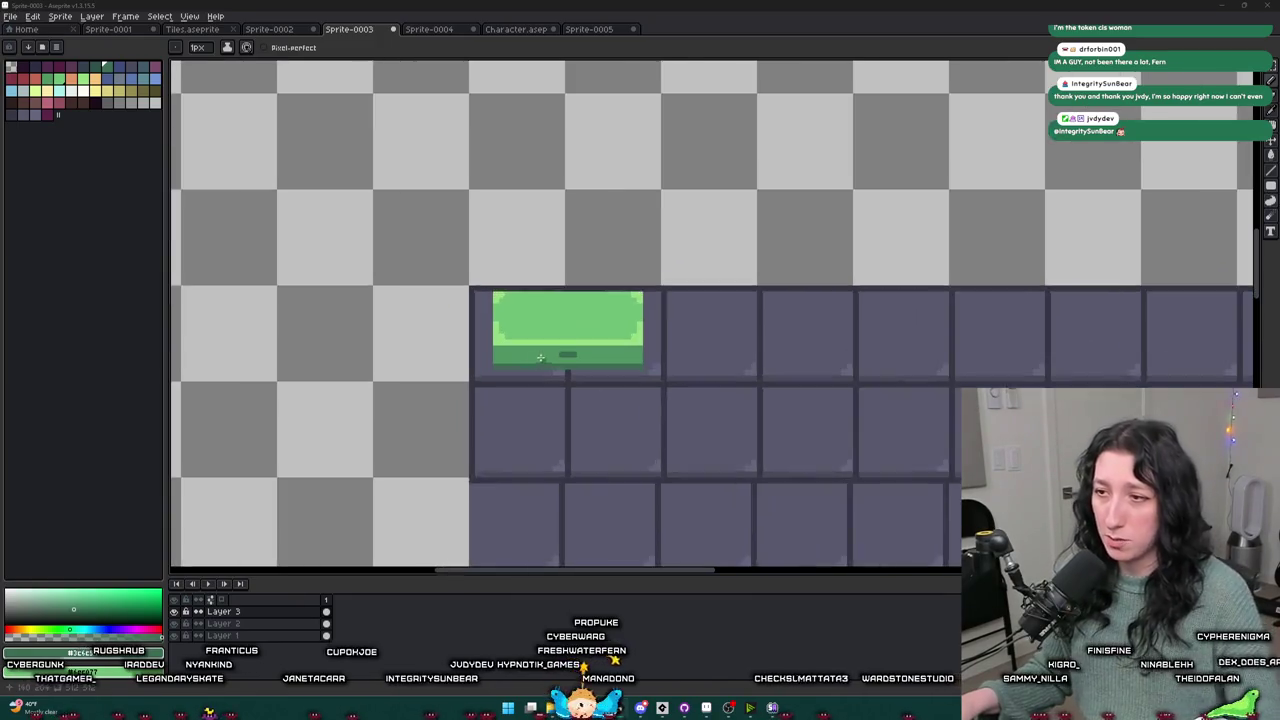
click(533, 350)
scroll(473, 356, up, 2)
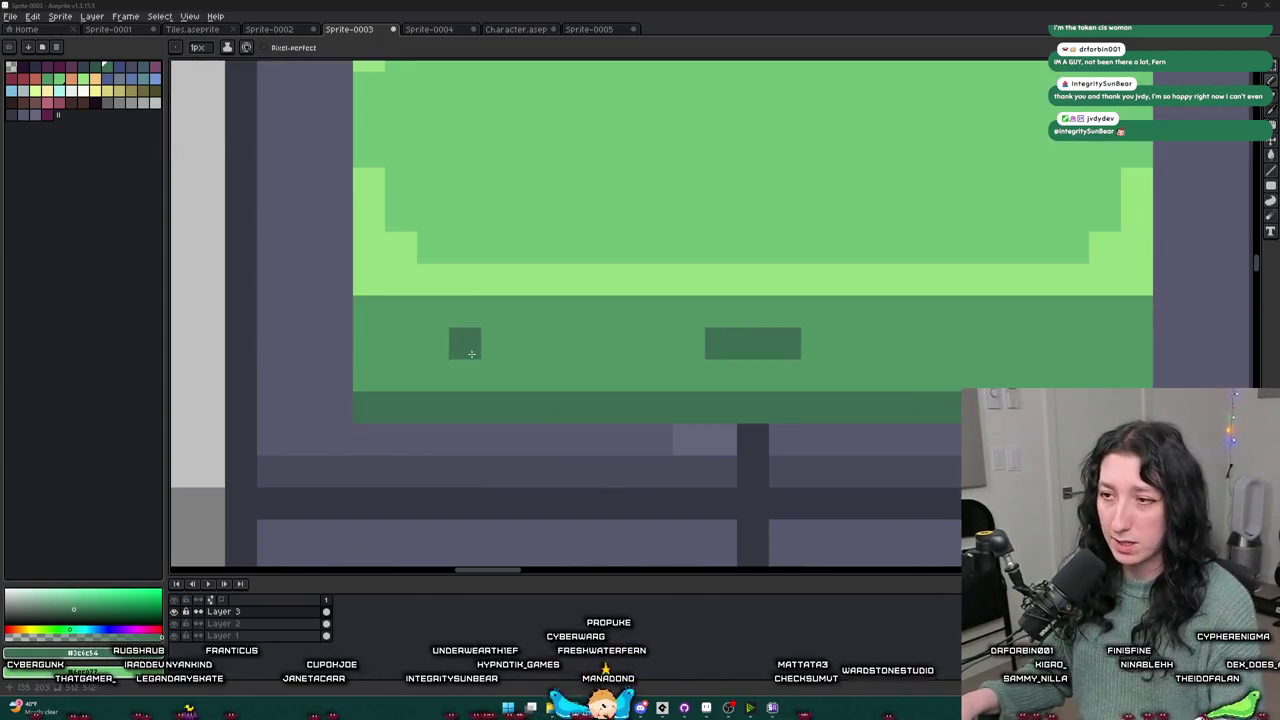
alt+click(449, 281)
drag(400, 311, 376, 332)
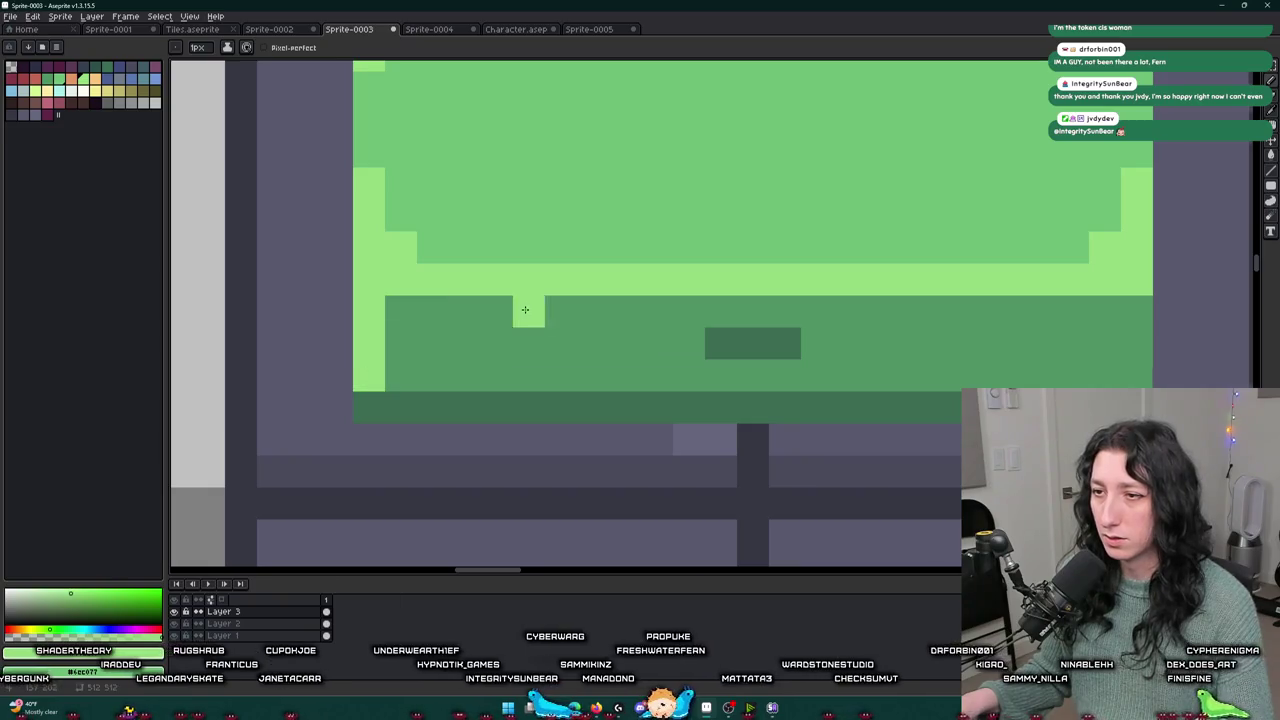
- With the paint bucket, fill the chest's border light green and the lower-right border area dark
scroll(523, 306, down, 5)
scroll(610, 320, up, 3)
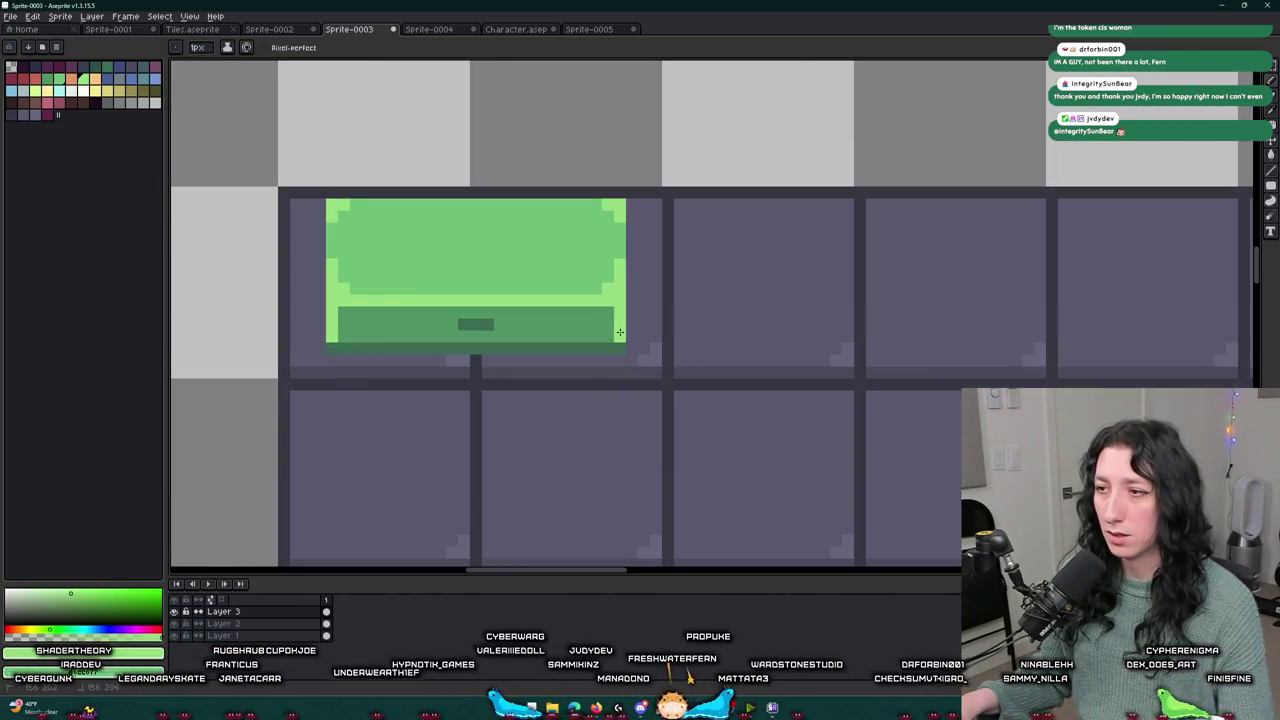
scroll(620, 330, down, 4)
scroll(622, 337, up, 2)
scroll(620, 336, down, 4)
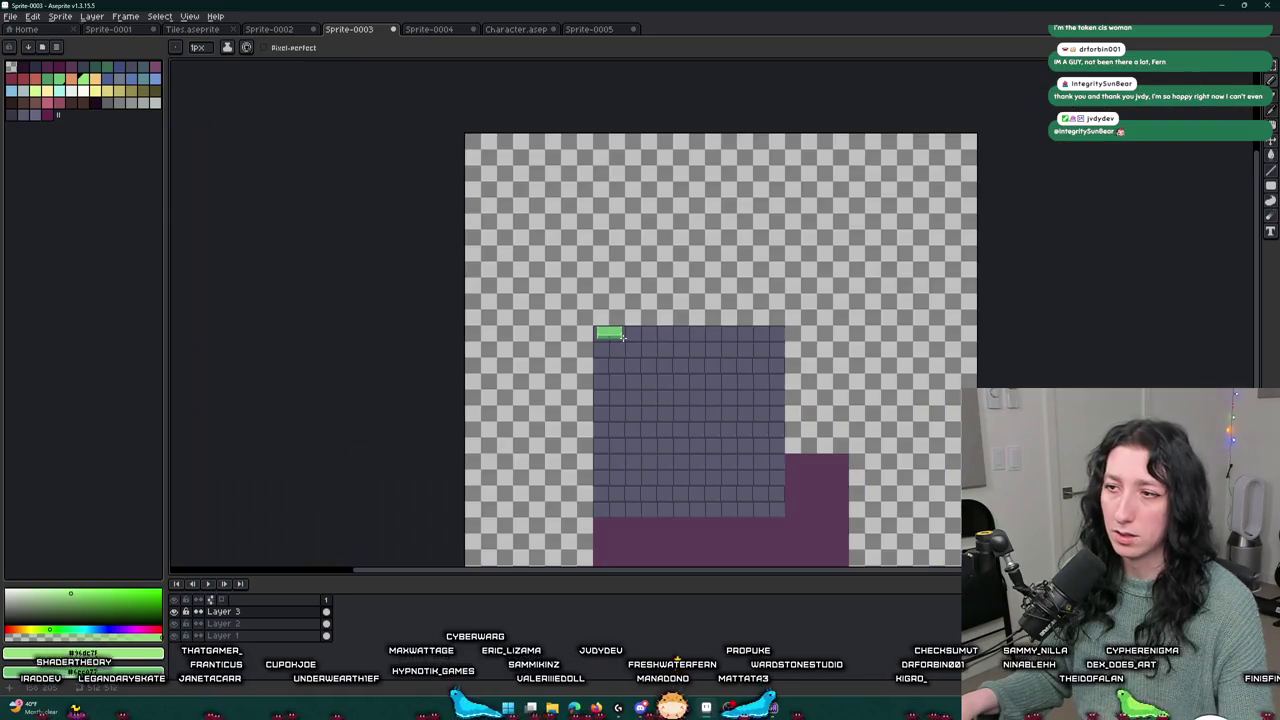
scroll(615, 334, up, 4)
scroll(612, 333, up, 2)
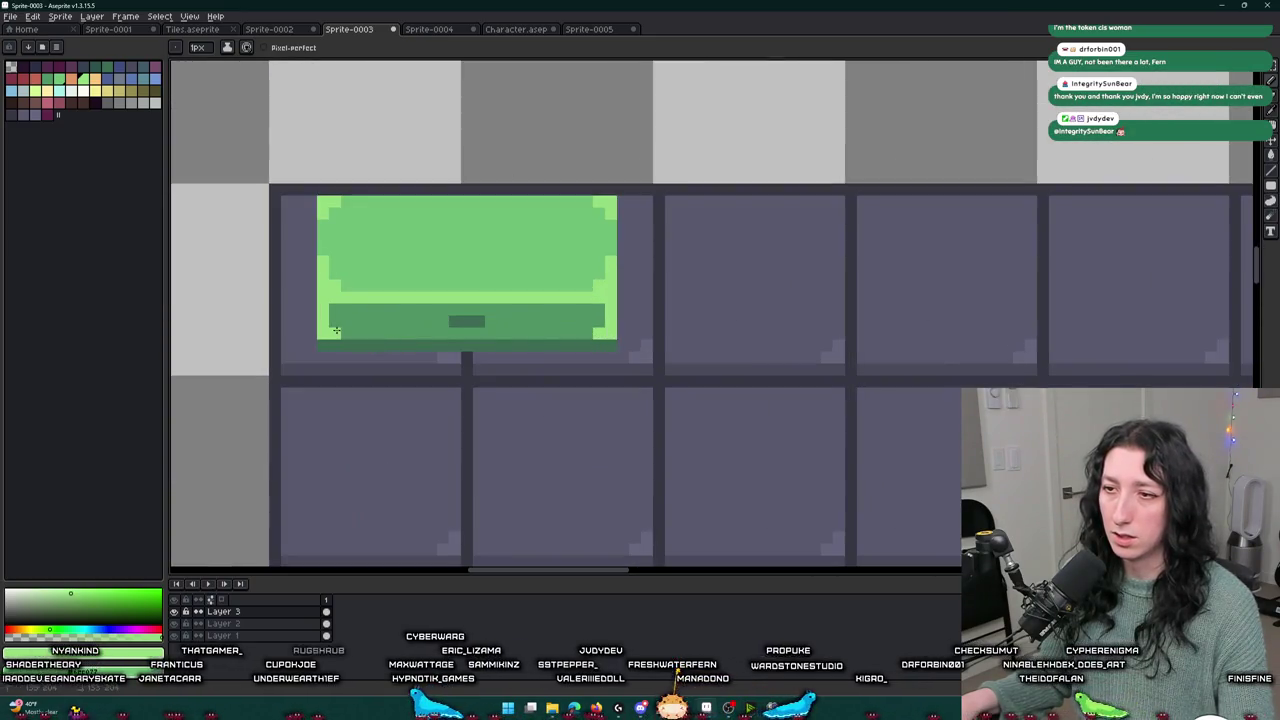
scroll(382, 350, down, 5)
drag(382, 360, 483, 354)
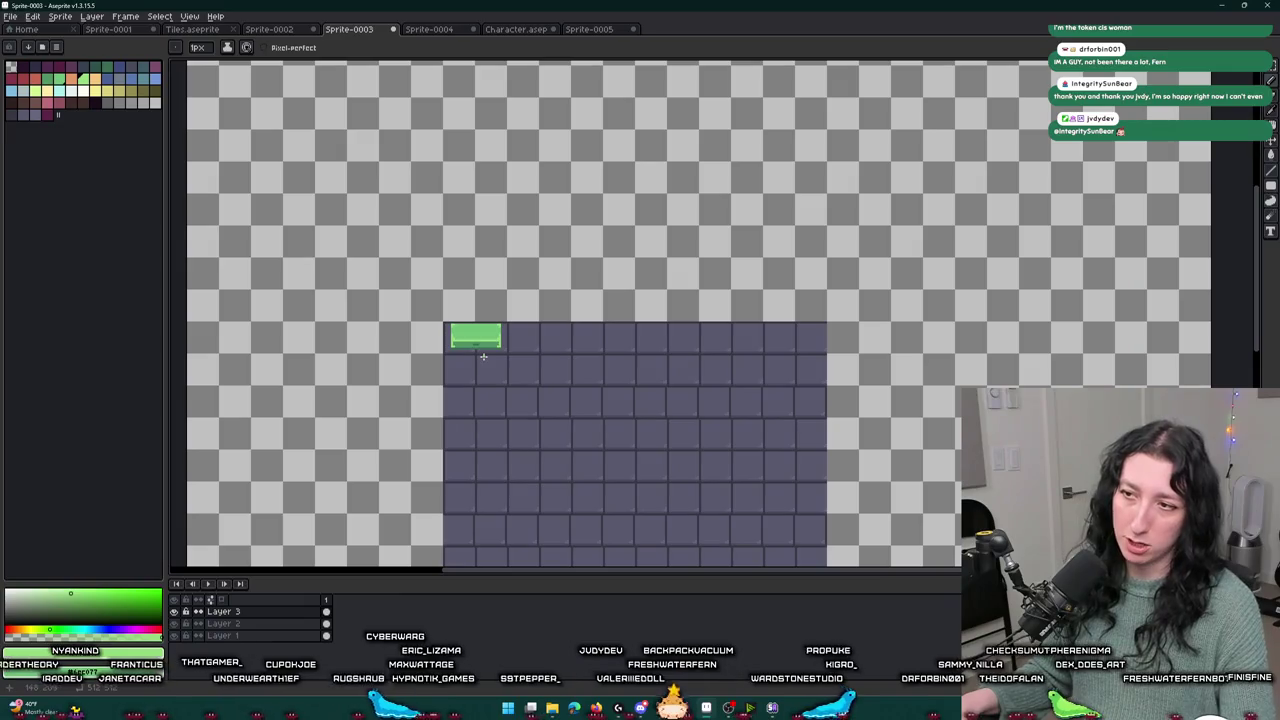
scroll(476, 354, up, 3)
scroll(472, 350, up, 1)
key(g)
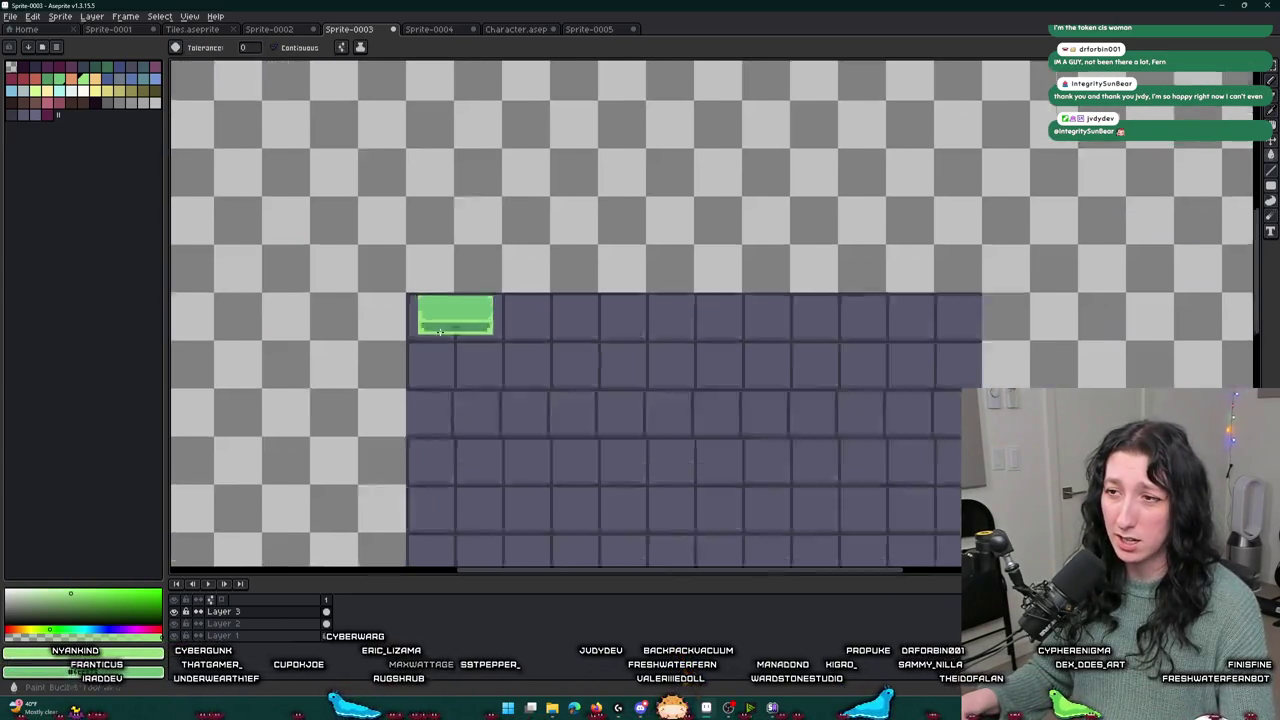
scroll(430, 348, down, 4)
scroll(427, 320, up, 4)
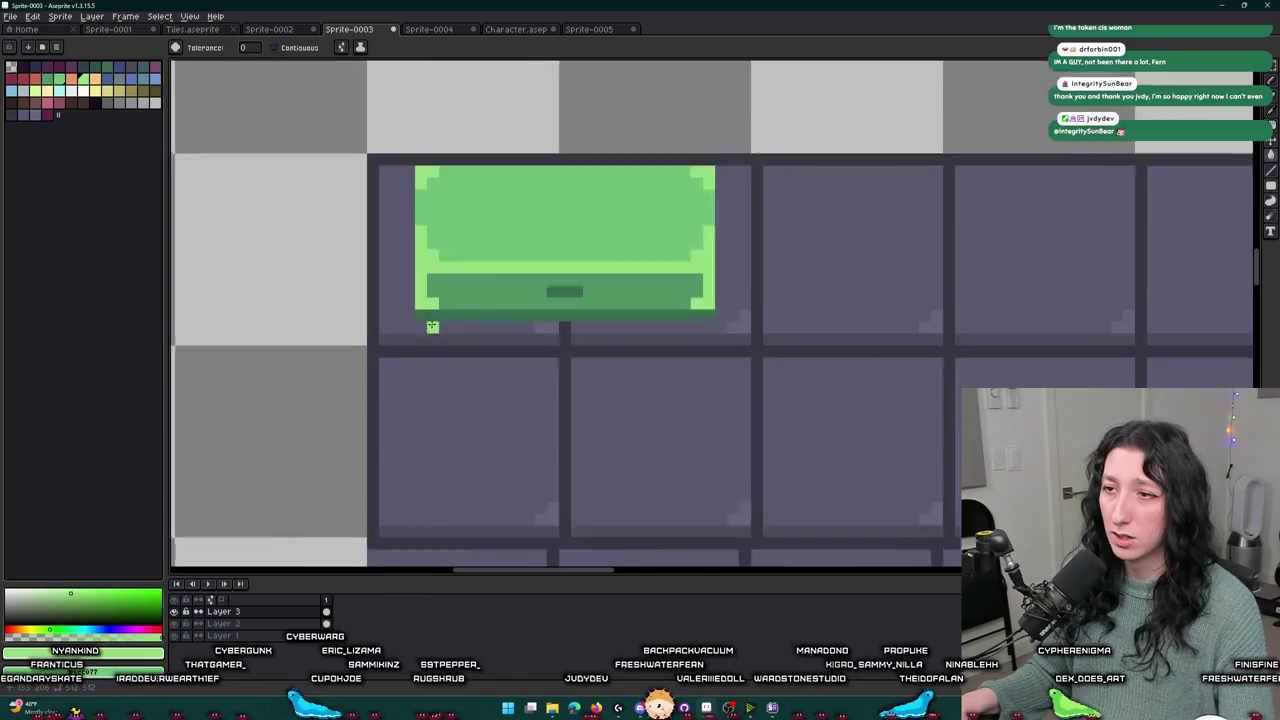
click(427, 300)
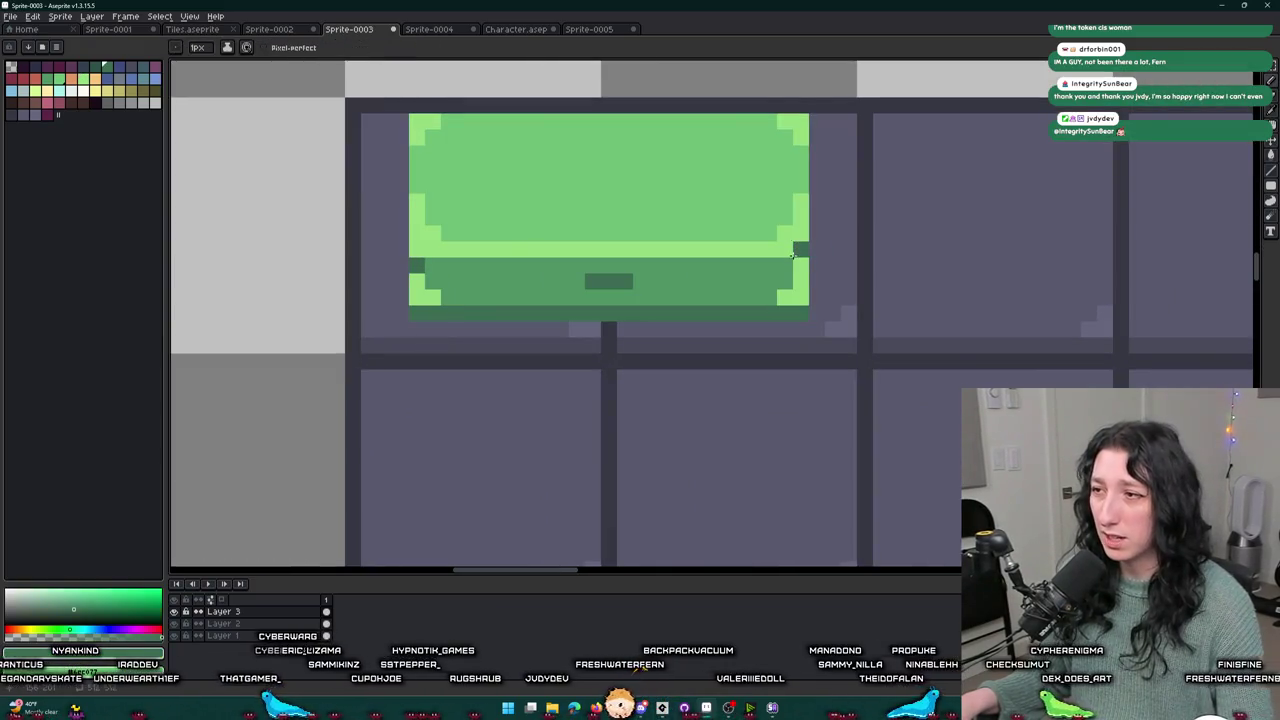
click(800, 281)
- Draw a darker green pixel row across the chest's lower strip instead of bucket-filling it
scroll(430, 300, down, 4)
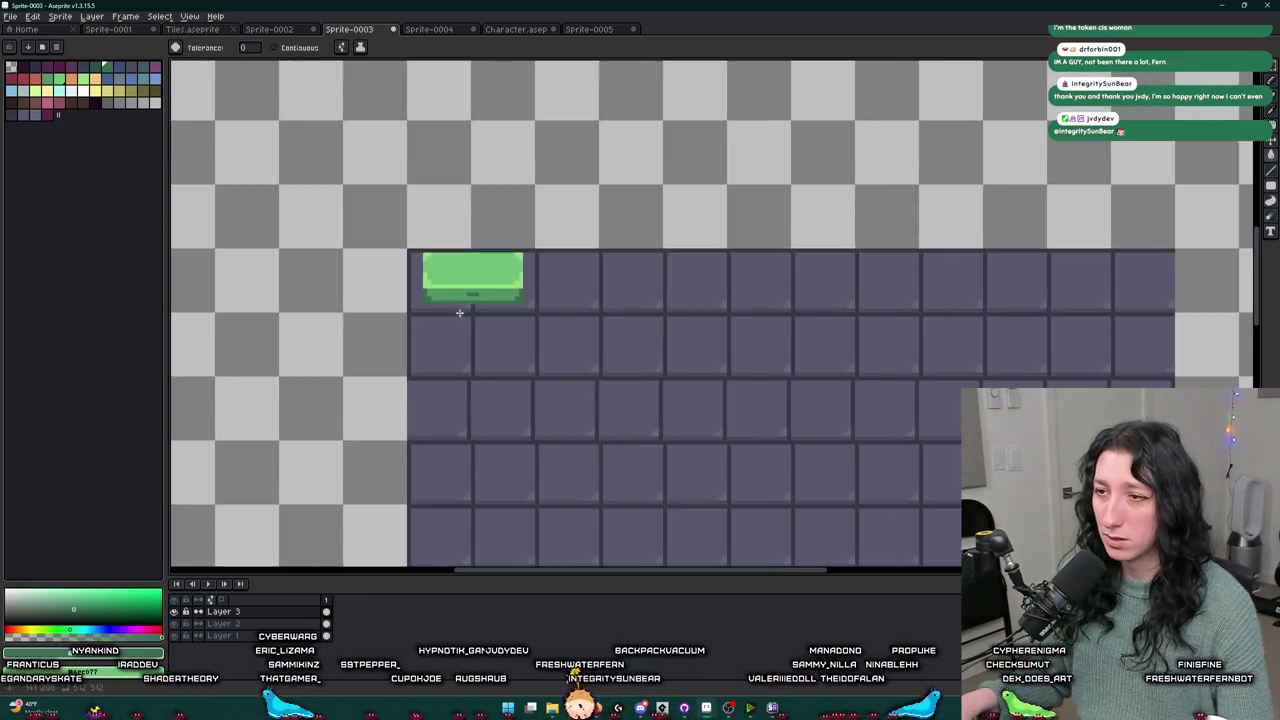
scroll(440, 295, up, 3)
scroll(422, 299, up, 2)
click(425, 312)
key(ctrl+z)
key(b)
drag(696, 312, 407, 310)
scroll(433, 313, down, 4)
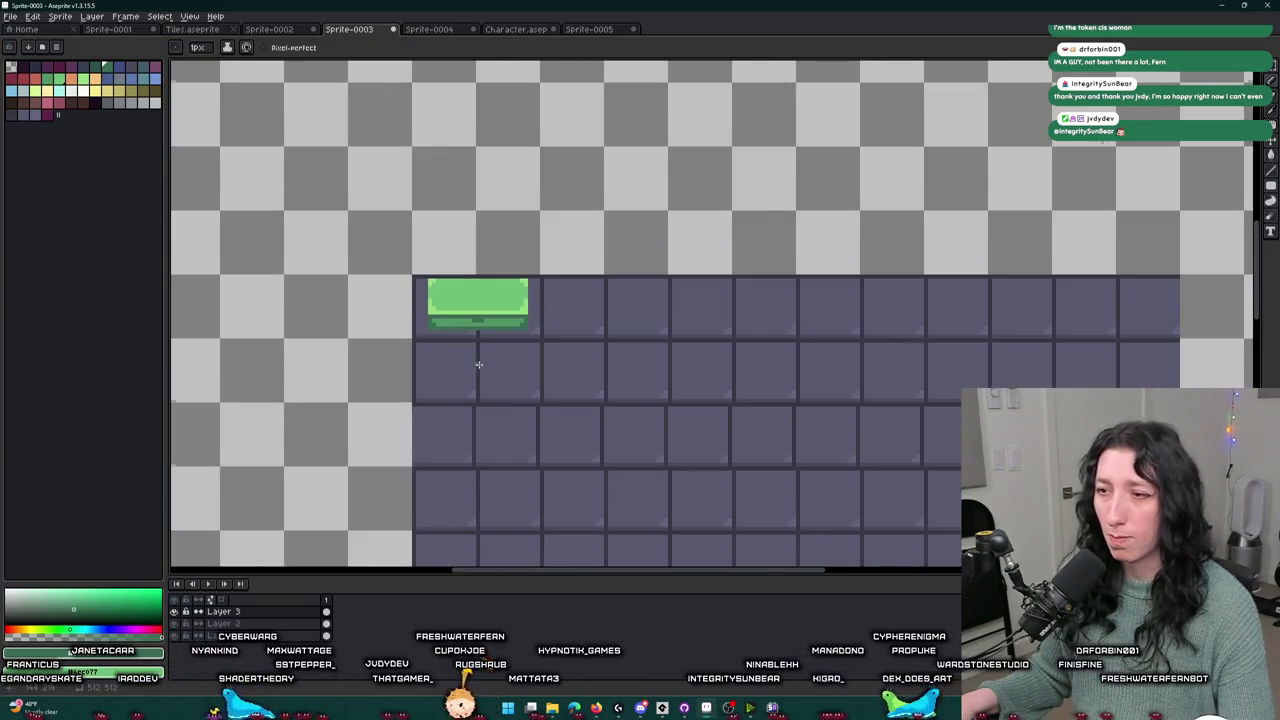
scroll(478, 364, up, 3)
- Sample the light green, then marquee-select the chest's lower green band and commit its move
key(i)
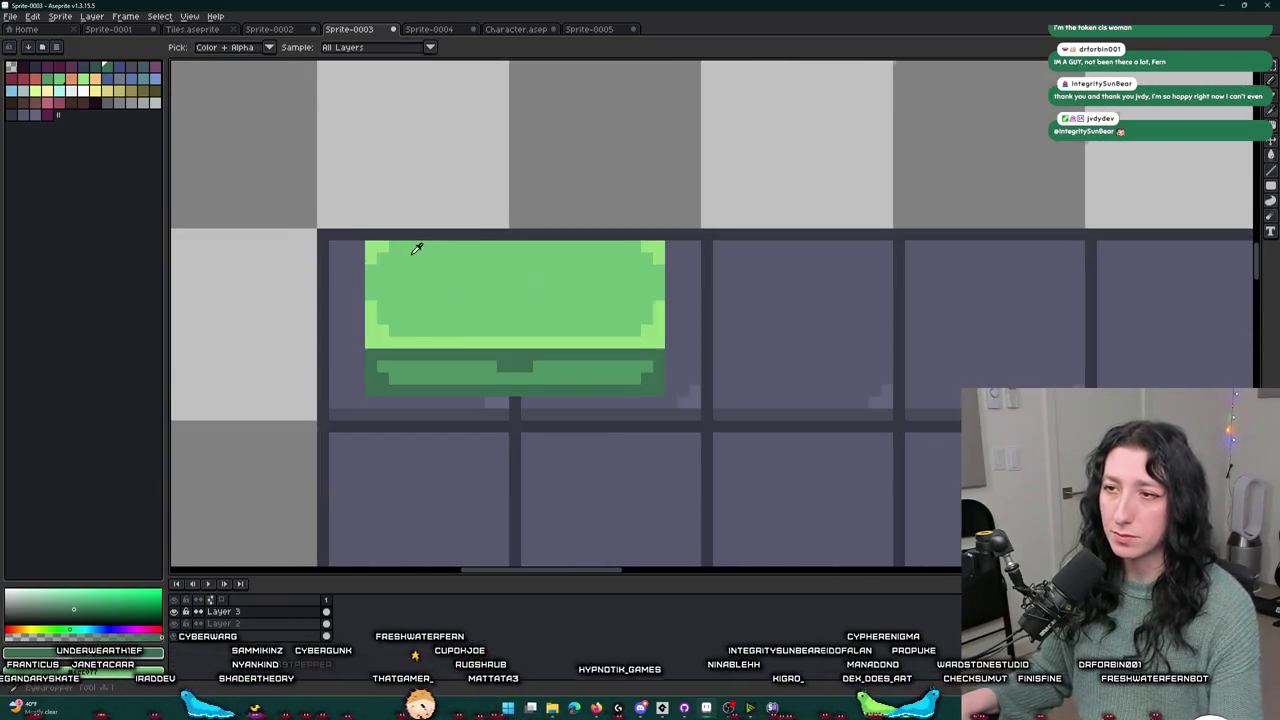
click(366, 315)
key(m)
mouse_move(350, 315)
mouse_down()
mouse_move(396, 345)
mouse_move(748, 376)
mouse_move(634, 349)
mouse_move(617, 277)
mouse_move(723, 289)
mouse_up()
key(Return)
scroll(975, 371, down, 3)
scroll(975, 371, down, 1)
drag(978, 365, 714, 334)
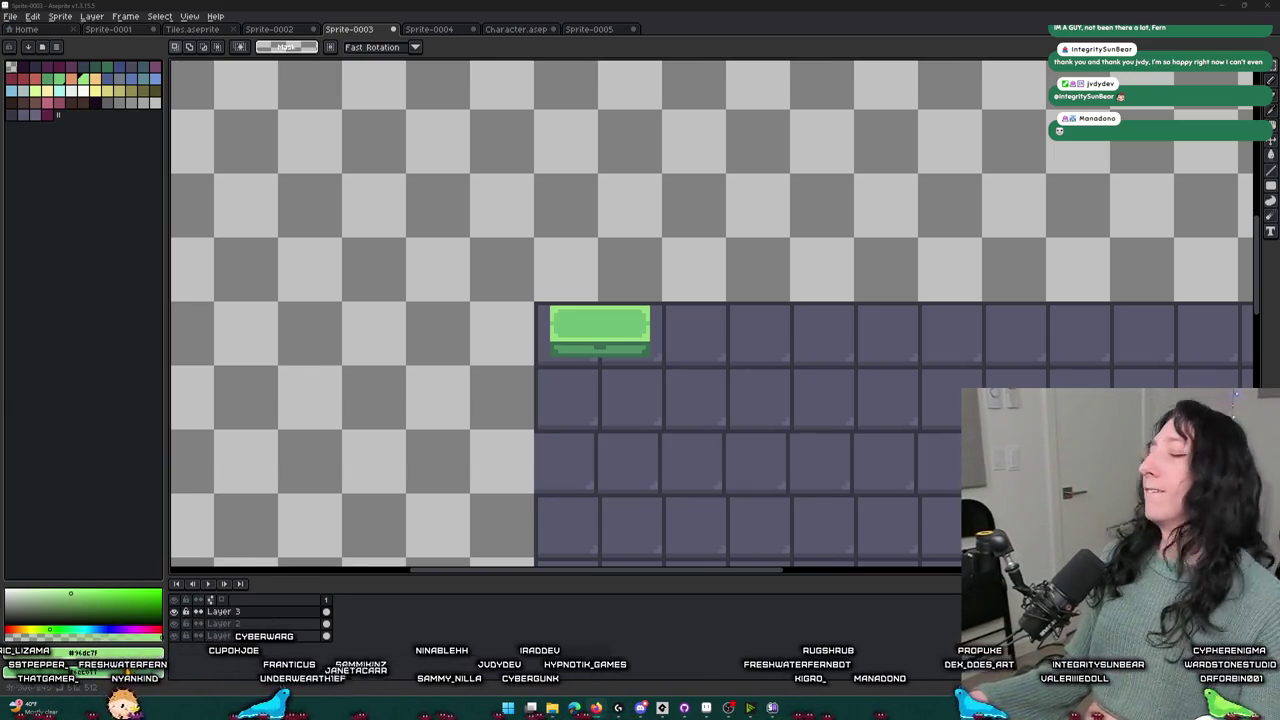
- Undo the chest block's accidental move during marquee selection and clear the selection
scroll(663, 354, down, 2)
scroll(663, 346, up, 2)
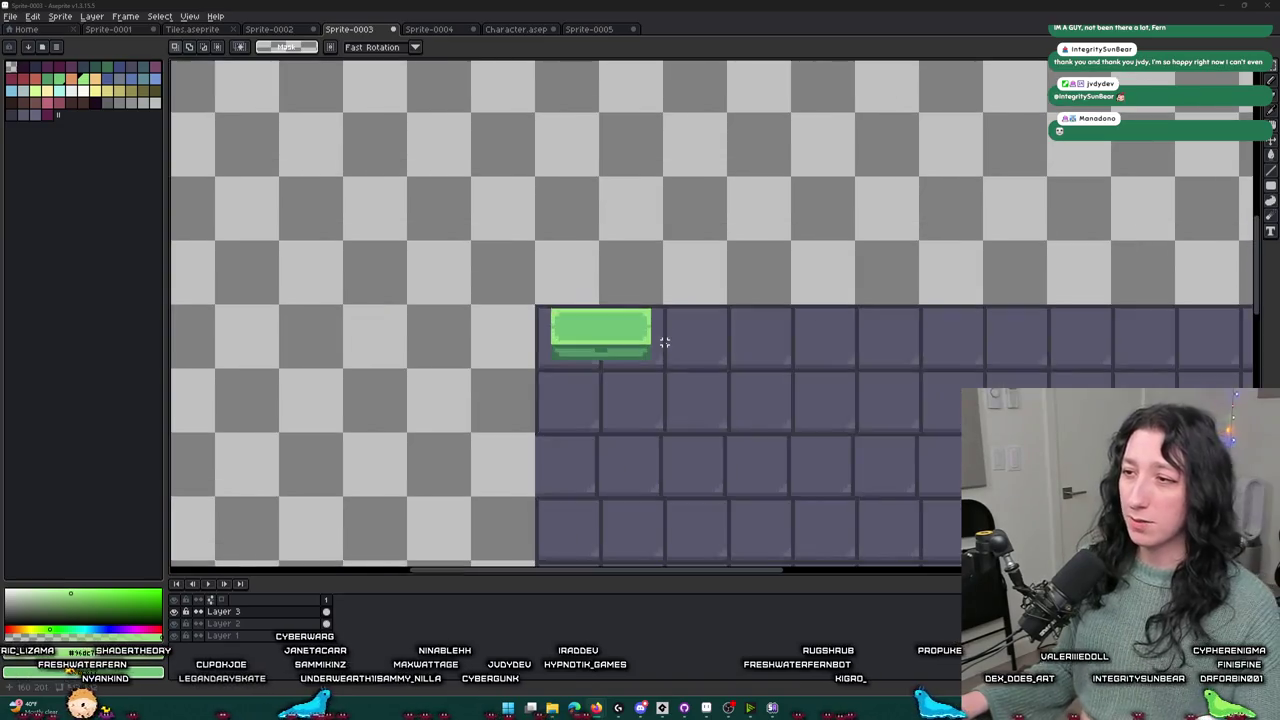
scroll(610, 311, down, 2)
scroll(610, 311, up, 4)
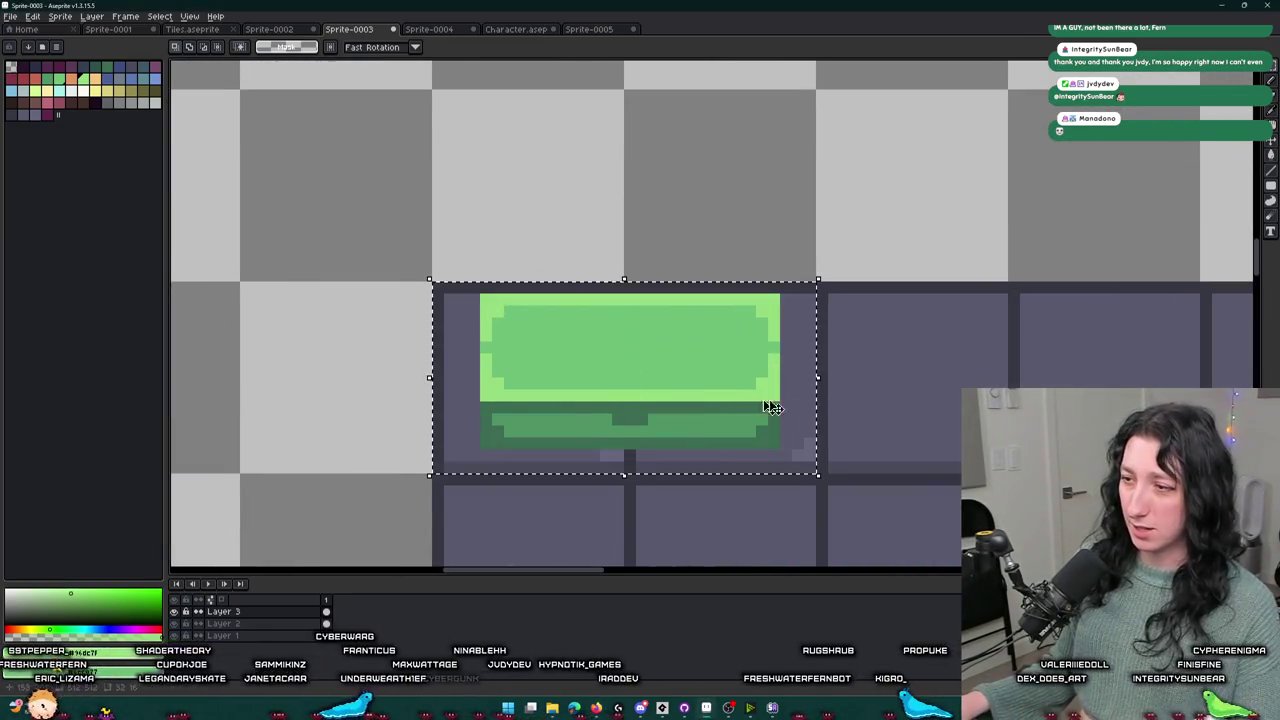
drag(760, 443, 472, 297)
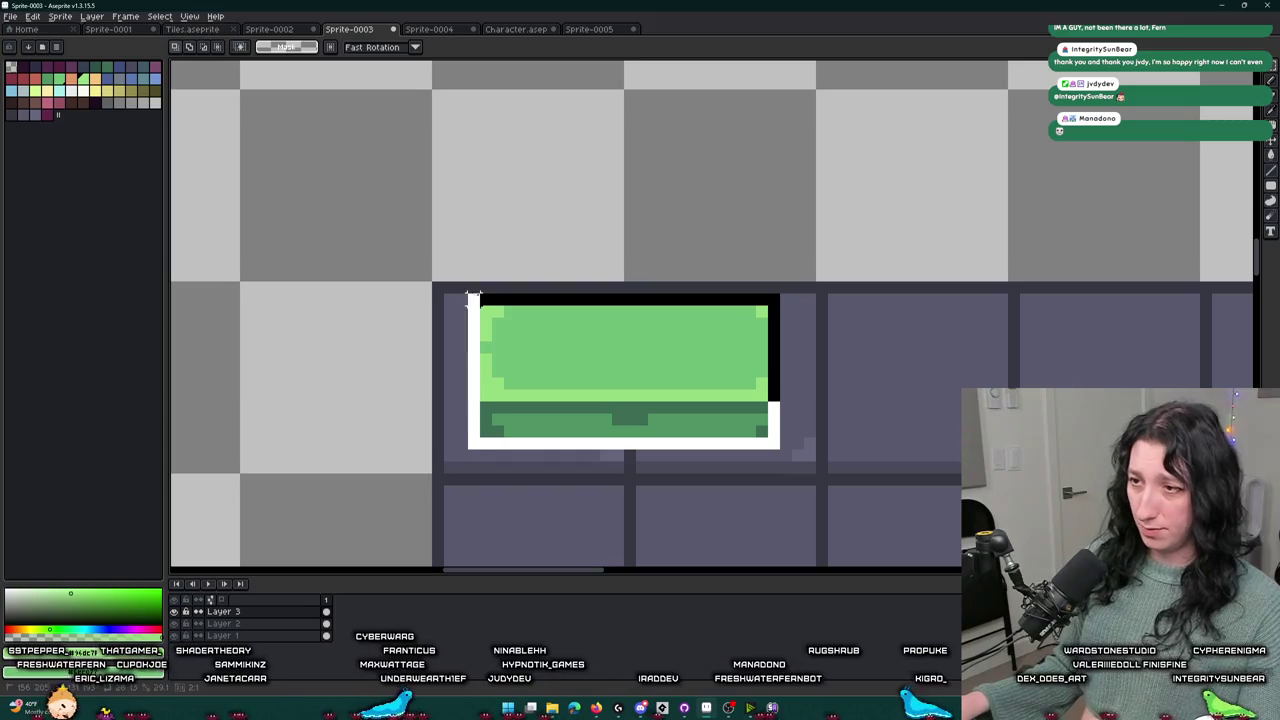
drag(549, 334, 530, 341)
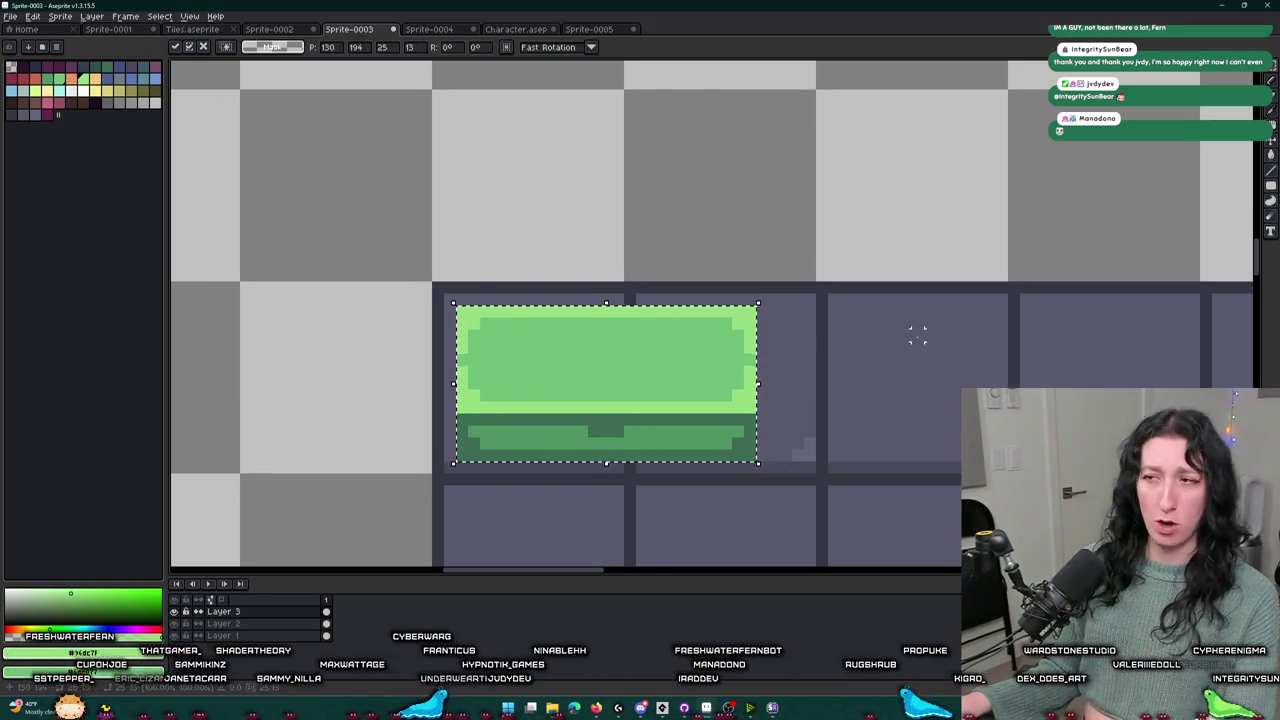
key(Return)
key(ctrl+z)
click(869, 287)
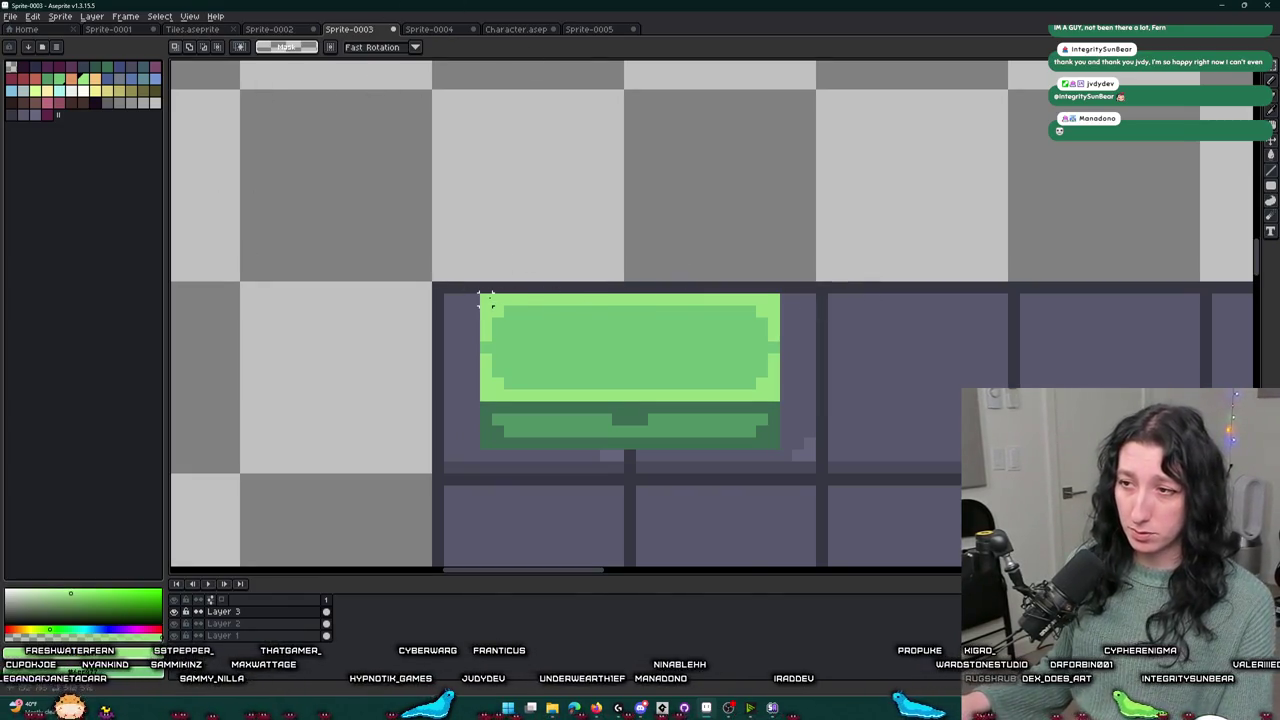
- Reposition the view and marquee-select exactly the green chest block
drag(488, 298, 481, 286)
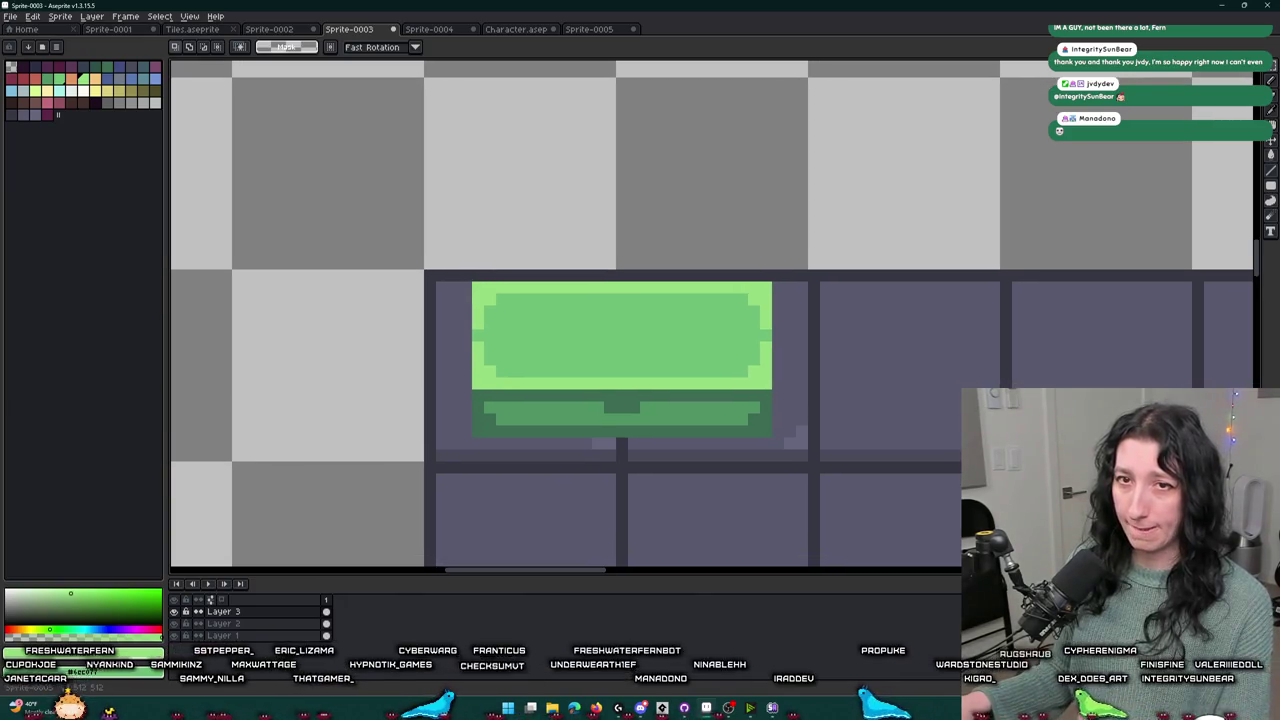
mouse_move(586, 308)
mouse_down()
mouse_move(543, 251)
mouse_move(463, 191)
mouse_up()
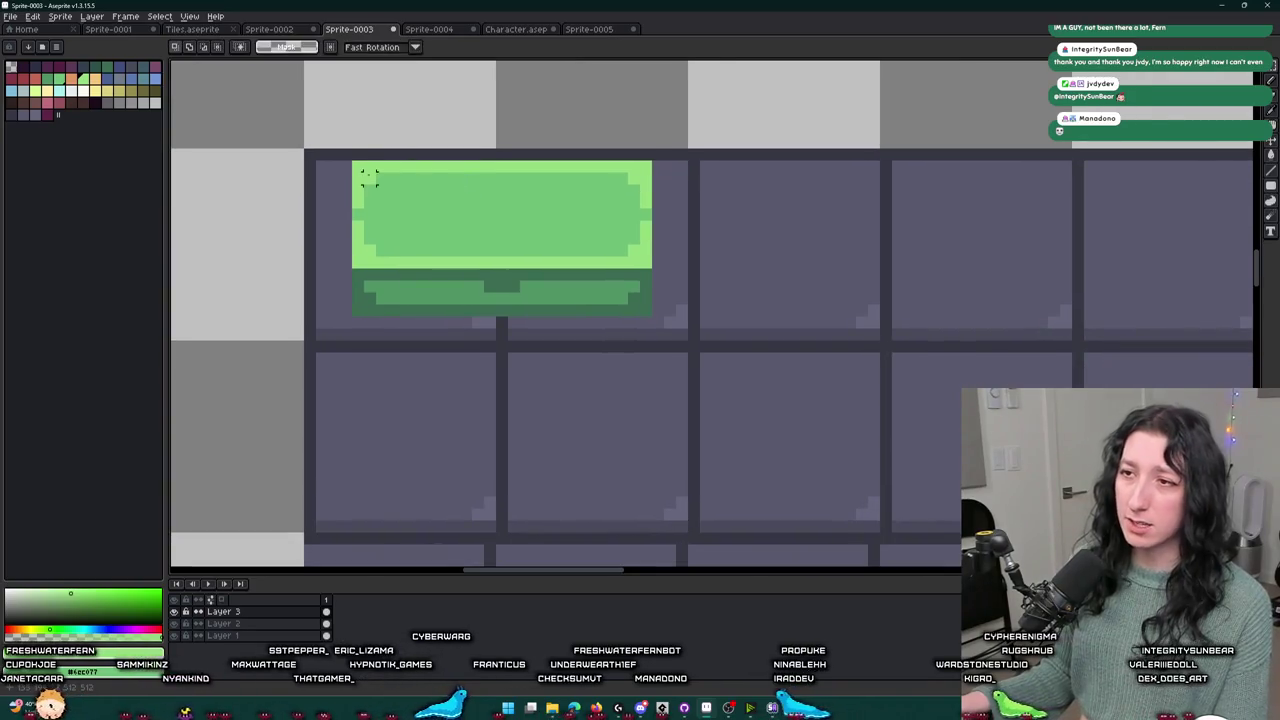
drag(364, 174, 655, 320)
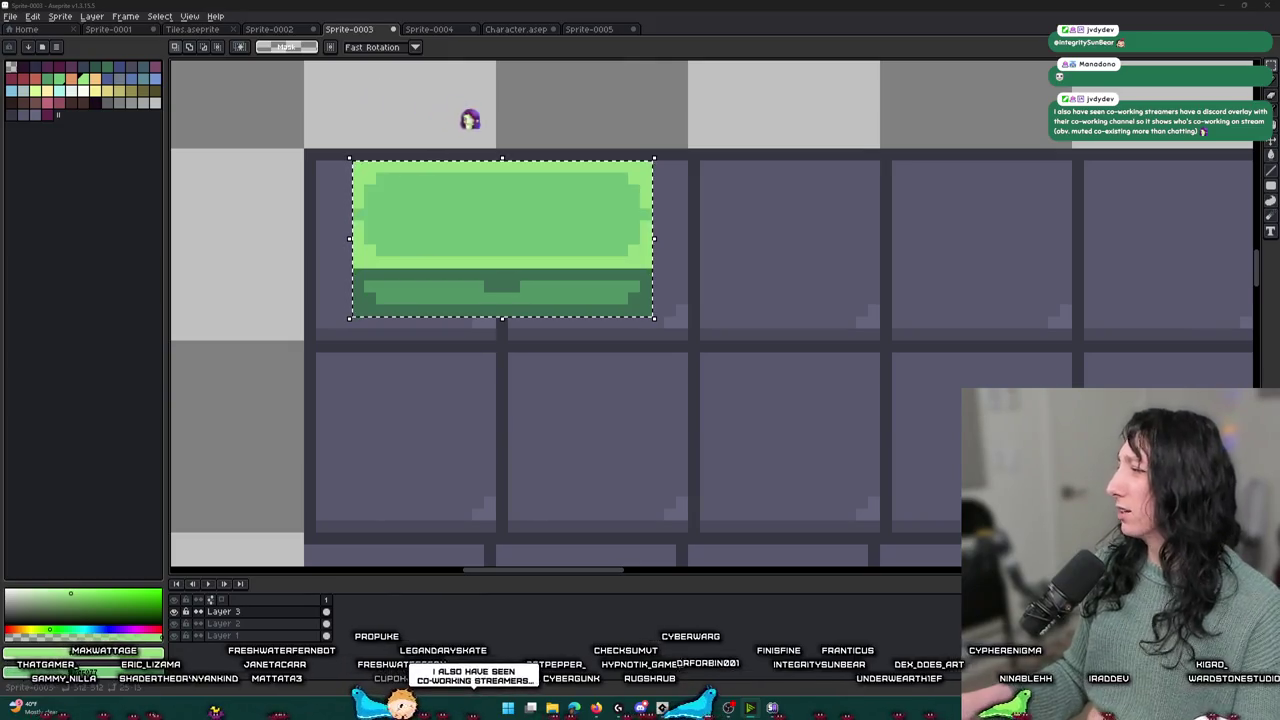
click(60, 16)
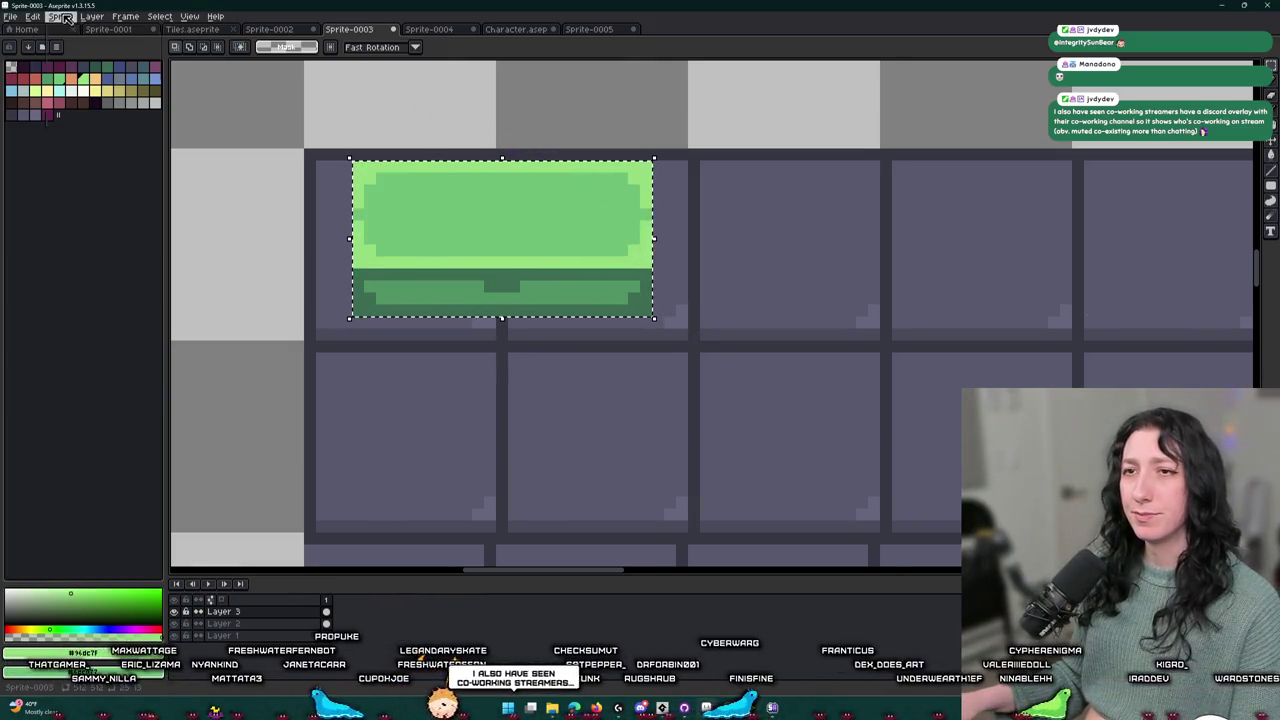
- Crop the sprite to the 25×13 chest and set the export folder to Documents\GitHub\UnknownSpaces\Art
click(90, 110)
key(ctrl+shift+e)
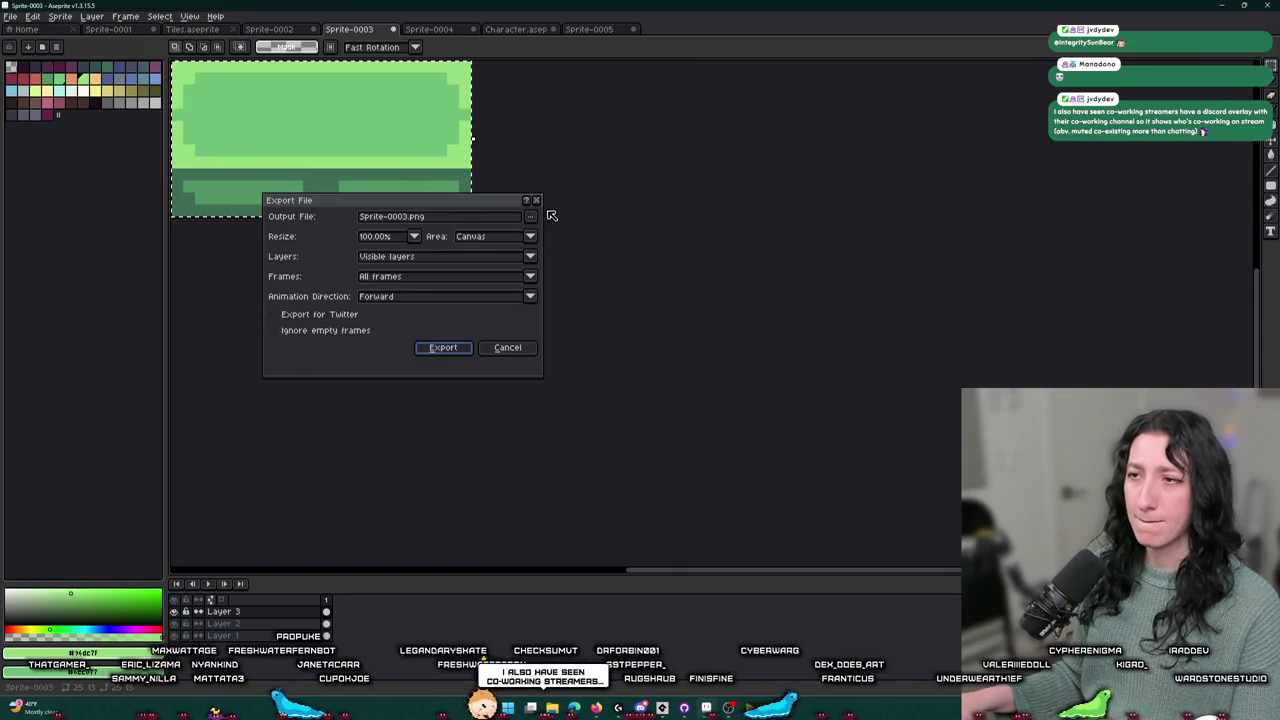
click(530, 216)
click(562, 233)
click(653, 170)
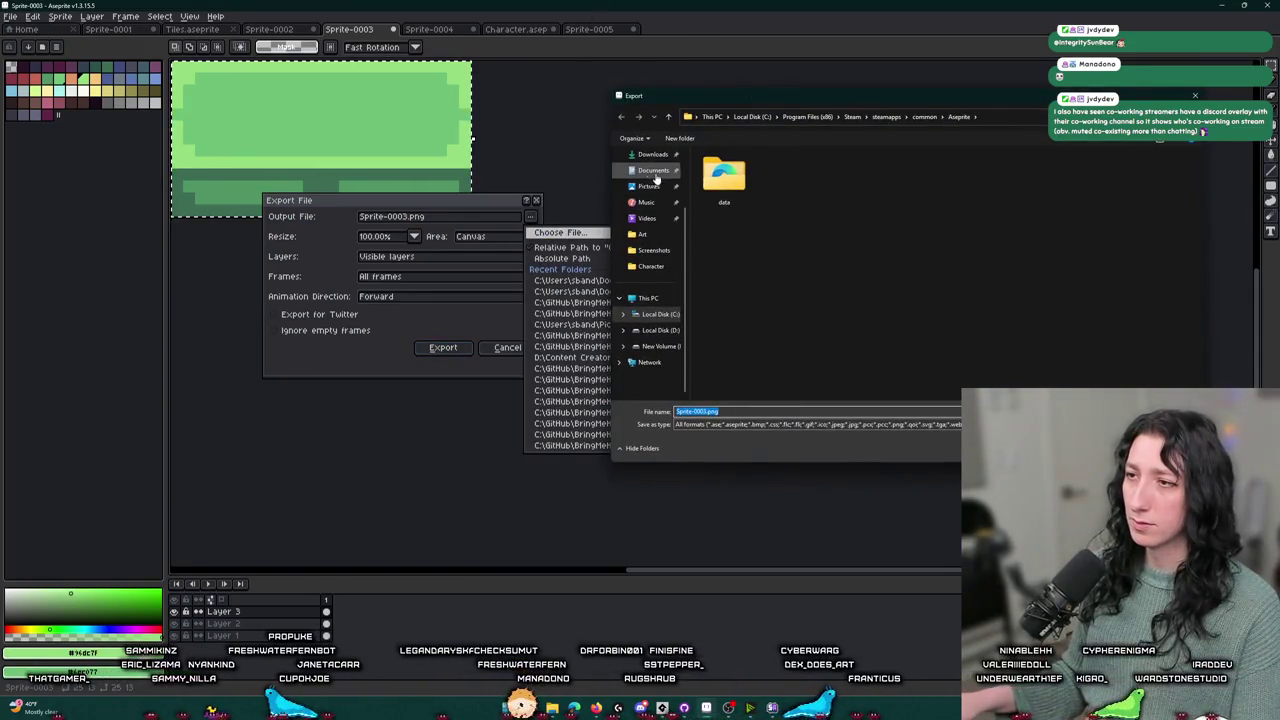
double_click(742, 267)
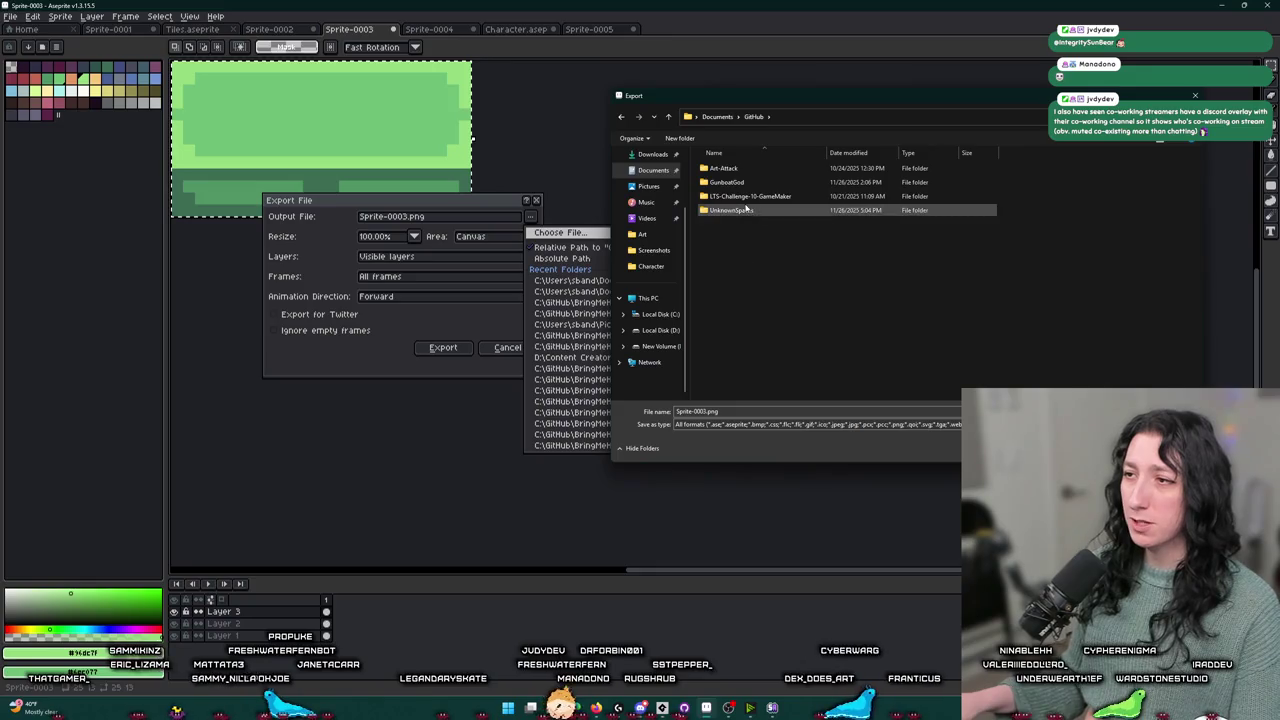
double_click(742, 210)
double_click(741, 183)
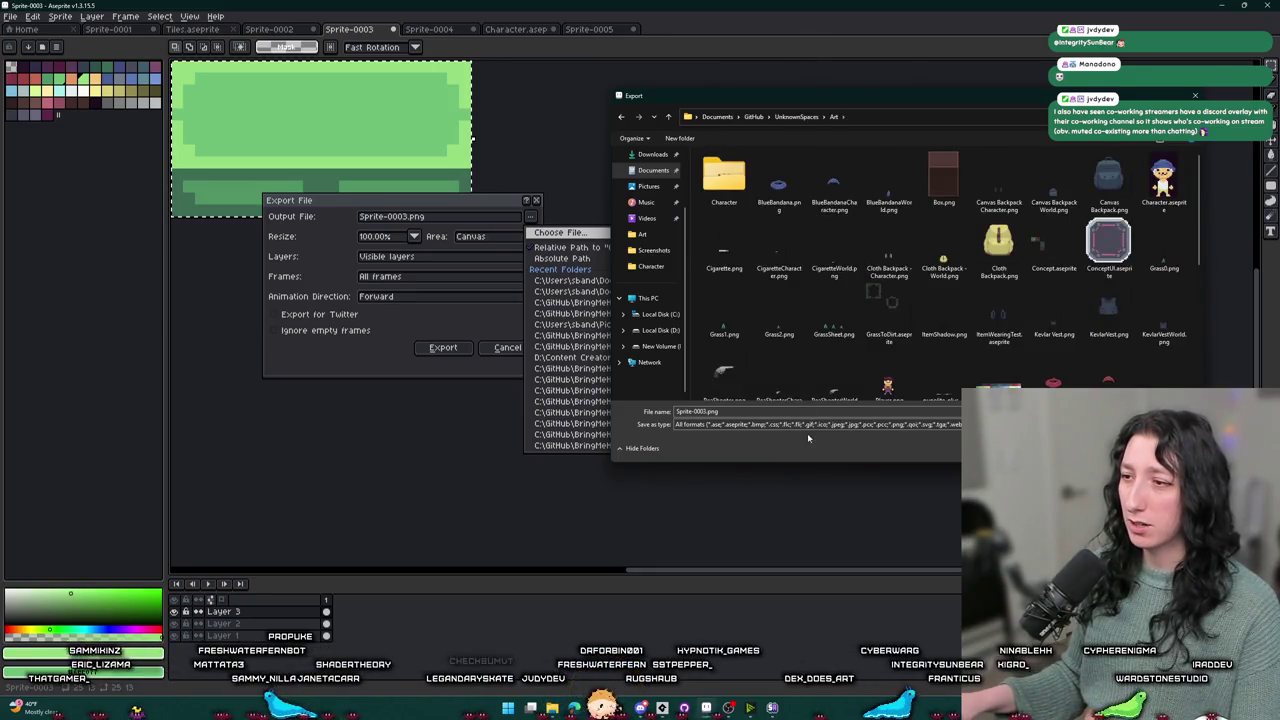
- Export the chest image as ChestLoot0.png
double_click(726, 410)
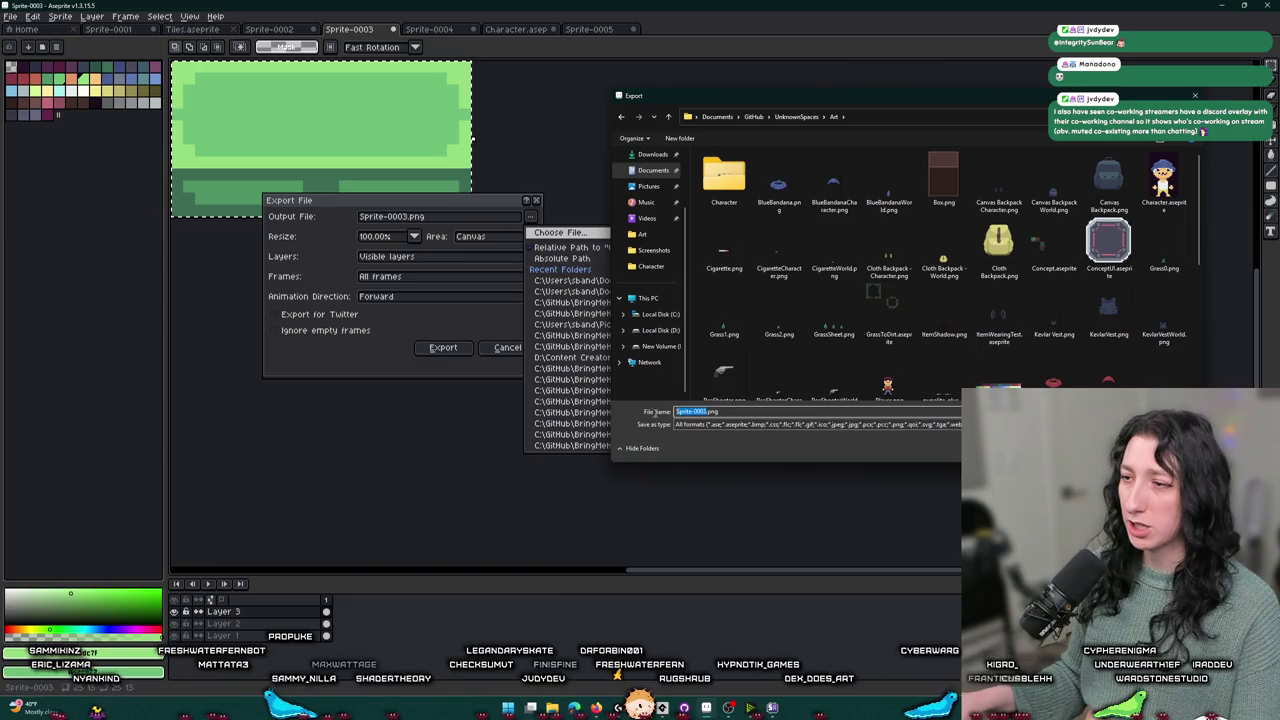
text(Chest.png)
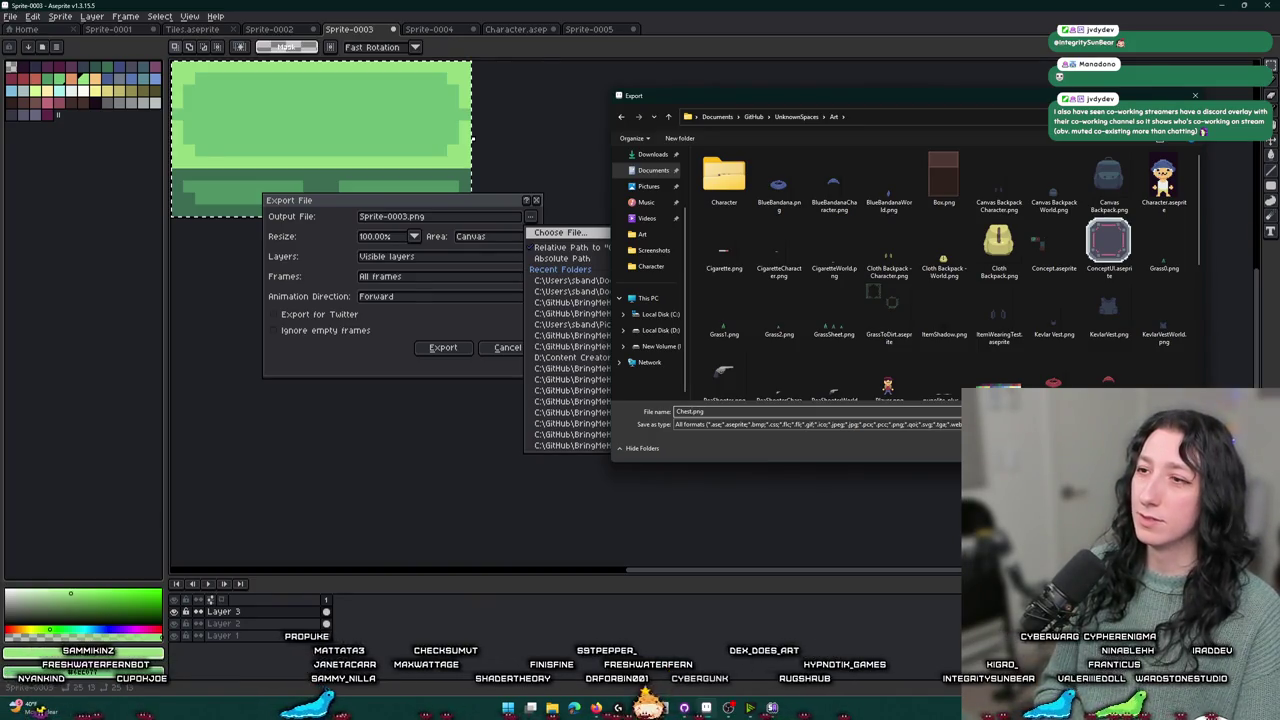
text(Loot0)
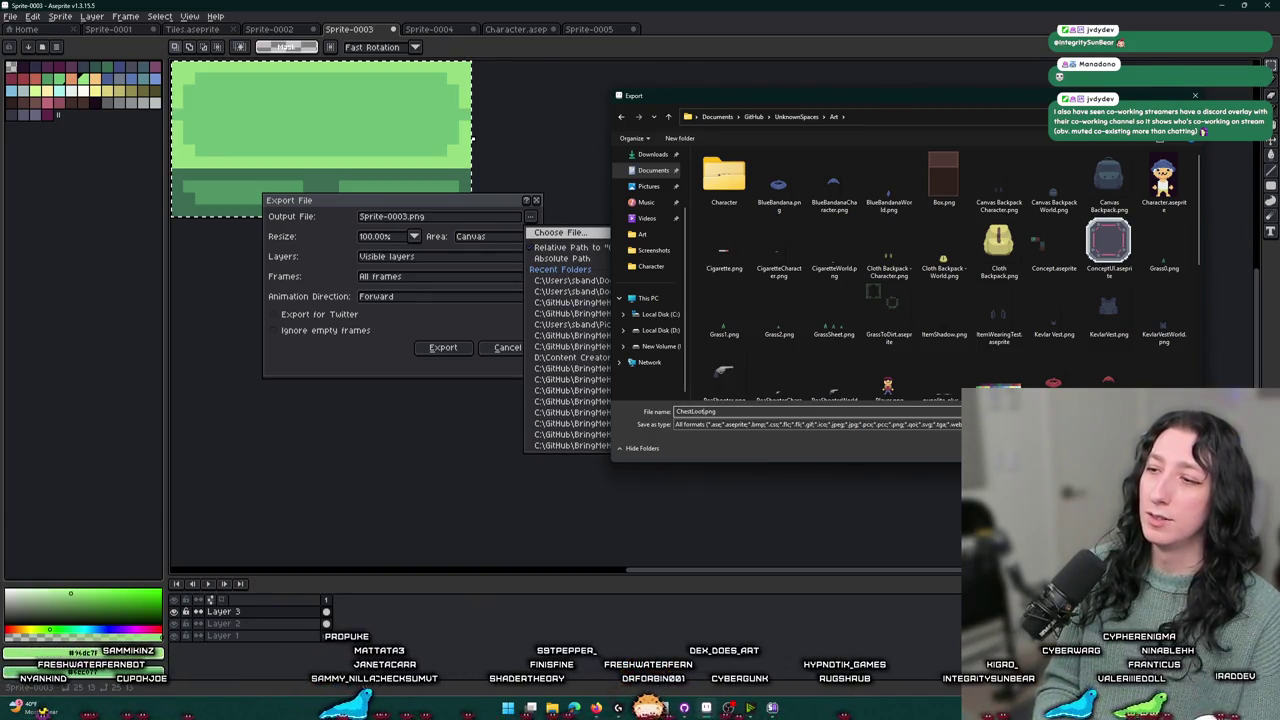
key(Return)
click(442, 347)
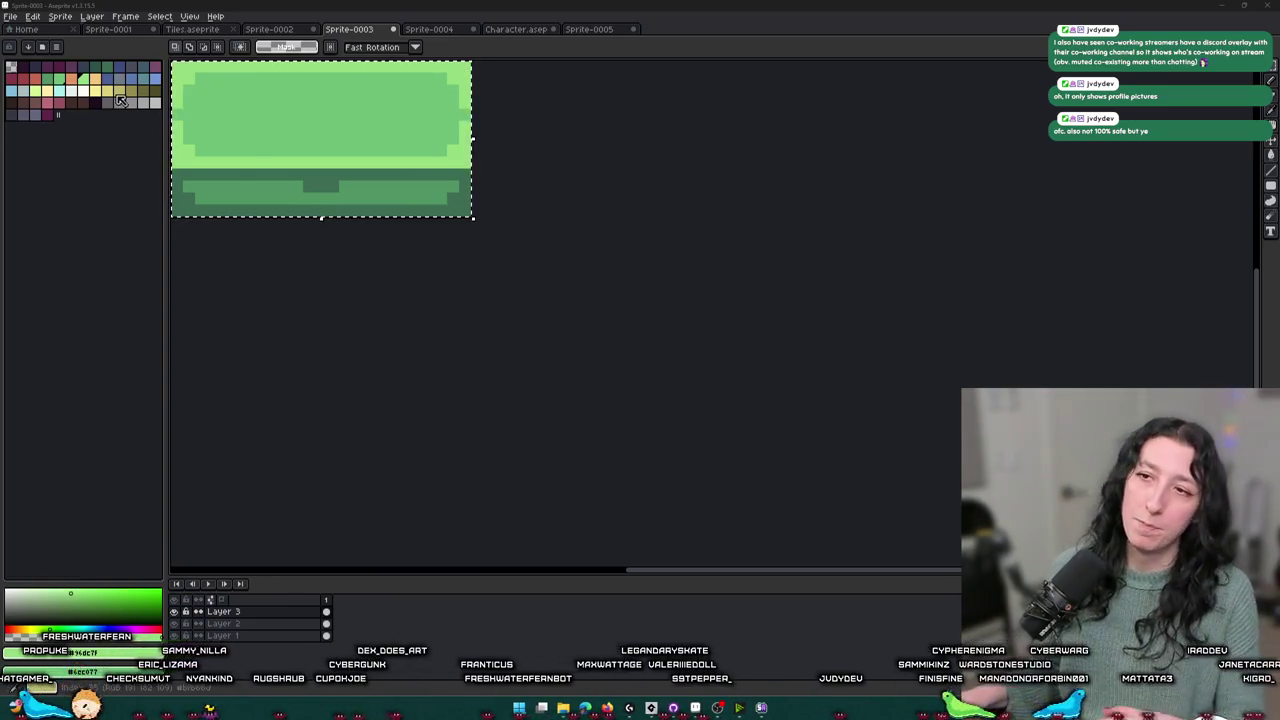
- Centre the chest in view, deselect it, and switch to GameMaker
drag(201, 114, 421, 236)
click(620, 336)
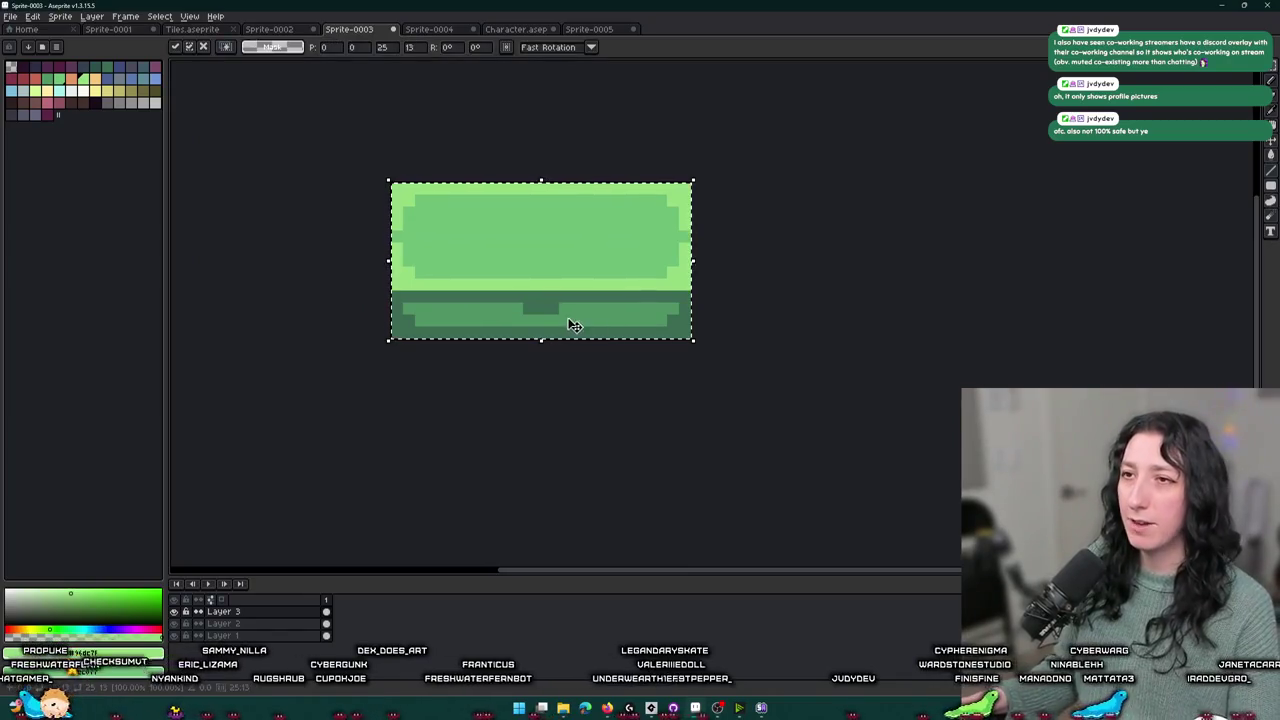
key(ctrl+d)
key(alt+Tab)
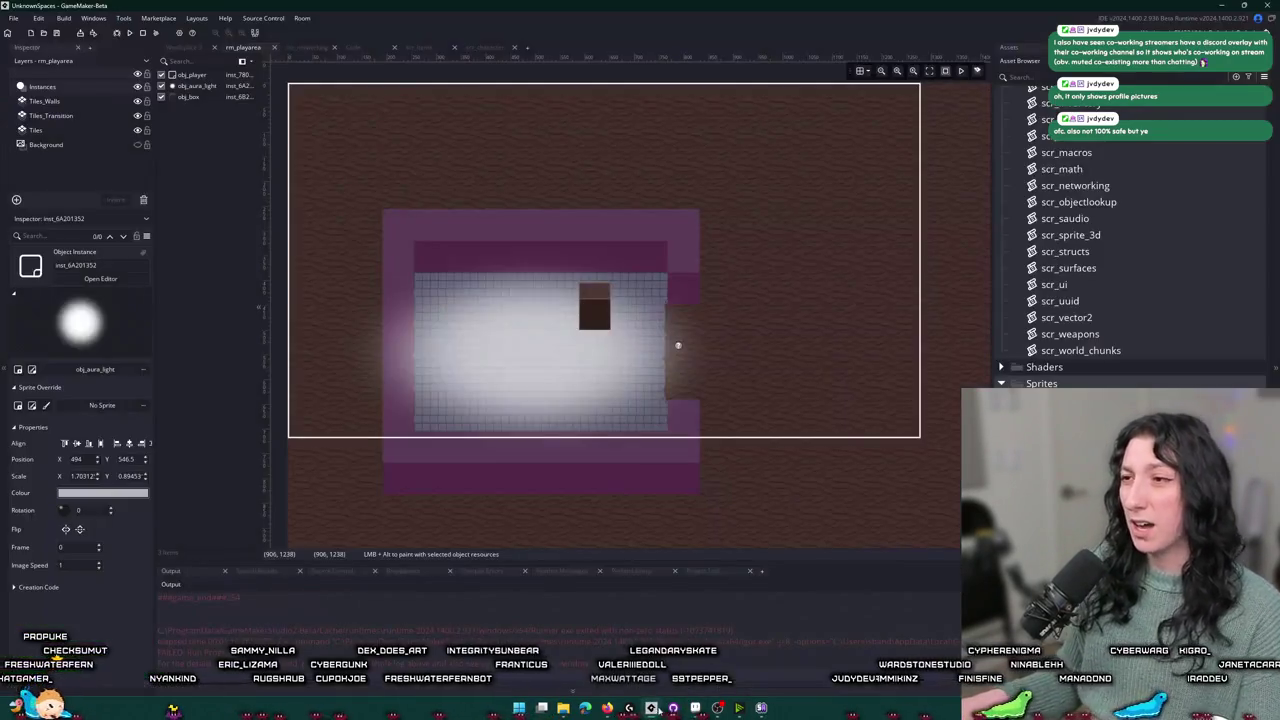
- Import the exported chest image into spr_lootchest_0 and set its origin to Bottom Centre
scroll(1130, 230, down, 3)
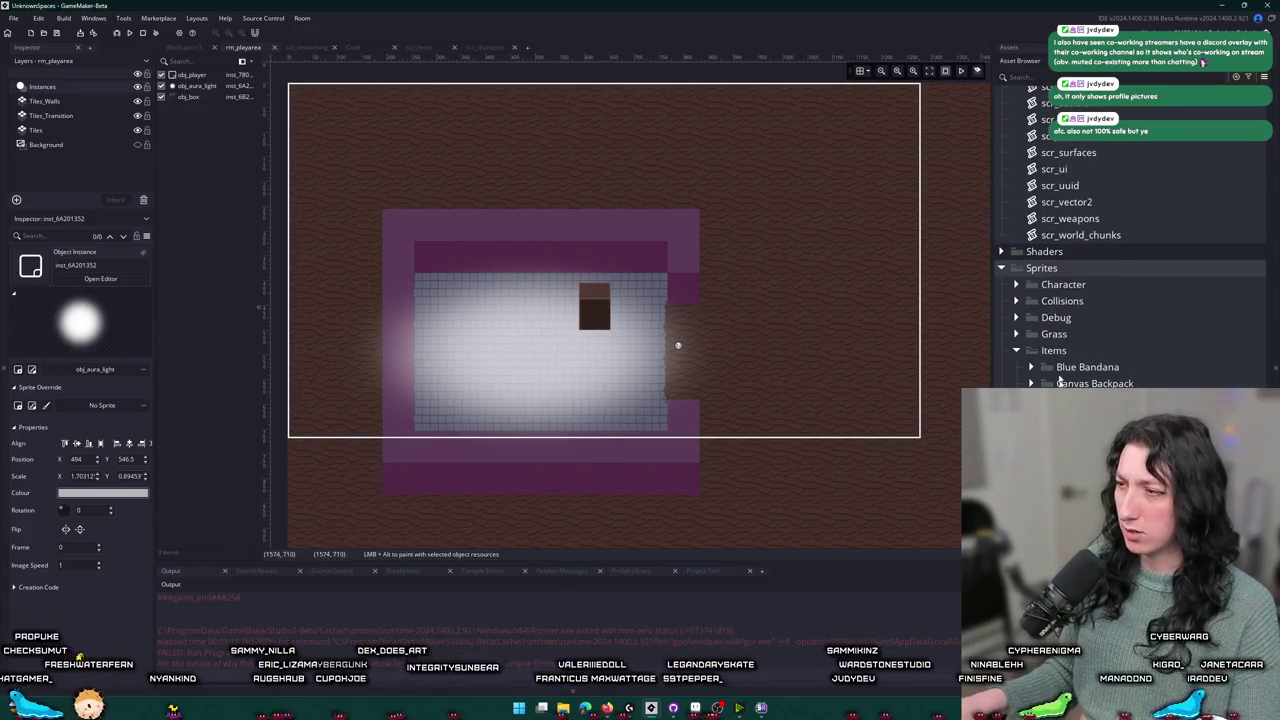
scroll(1022, 354, up, 6)
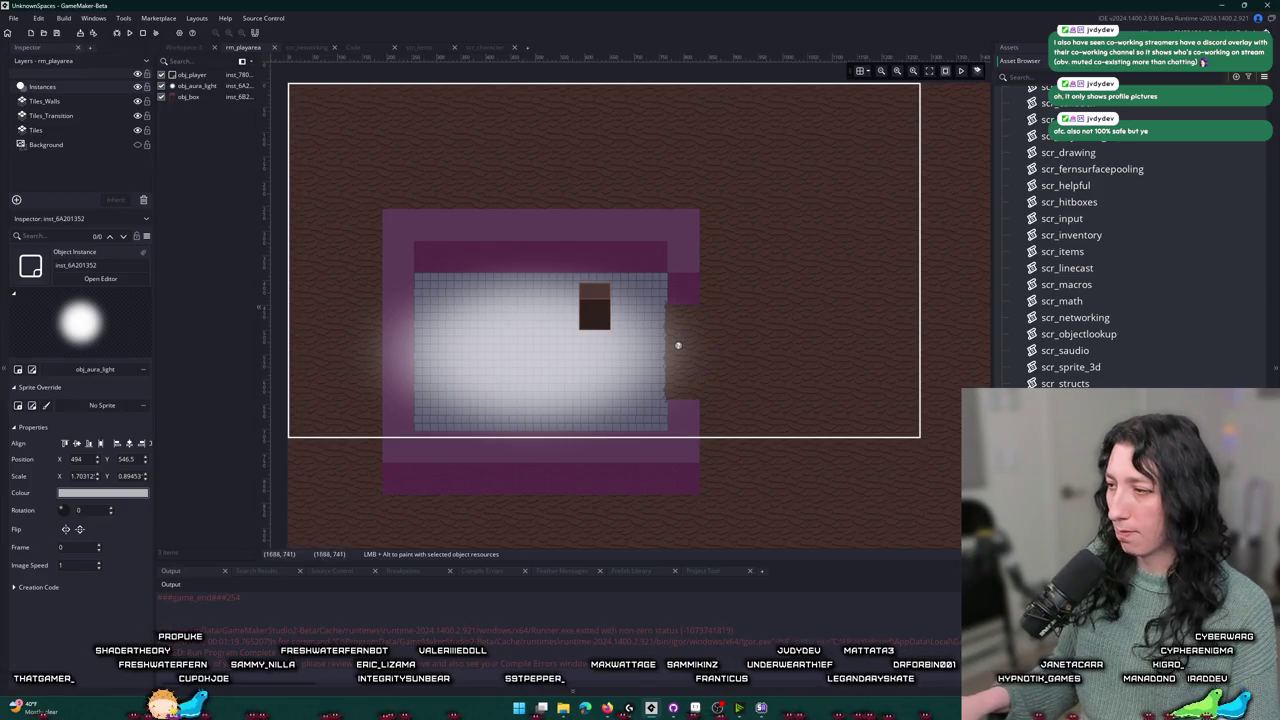
key(alt+s)
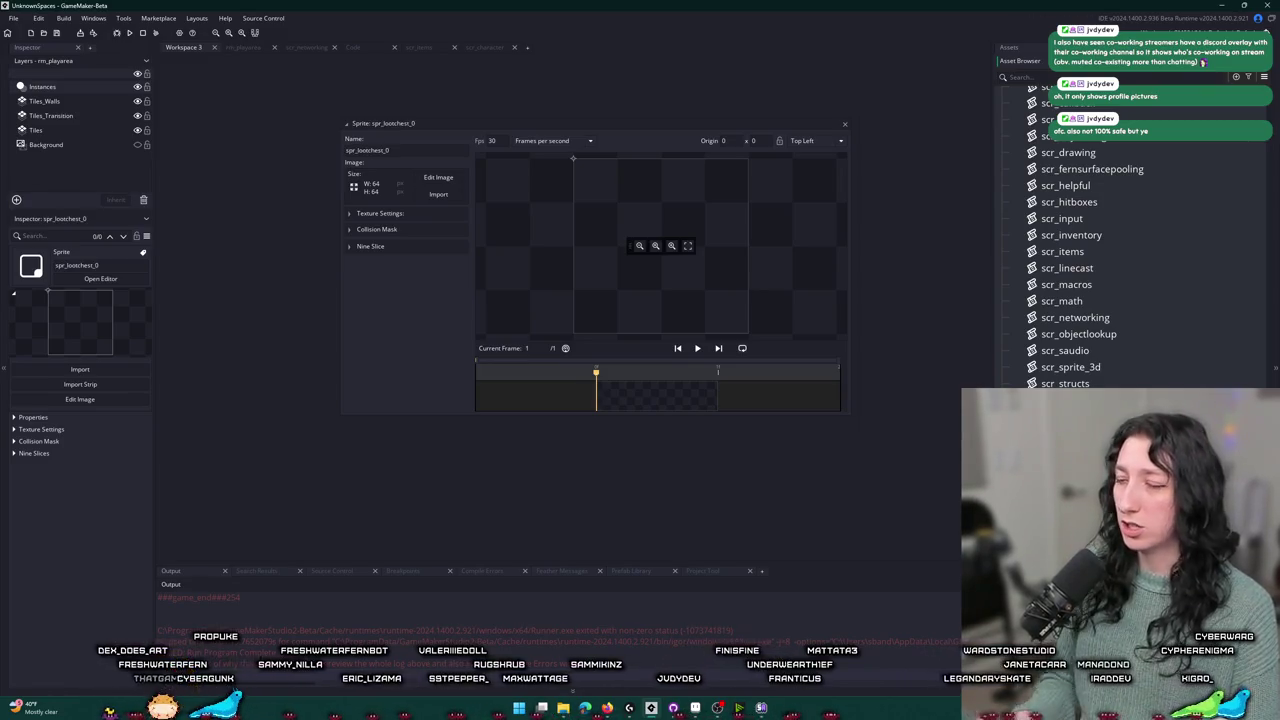
click(438, 195)
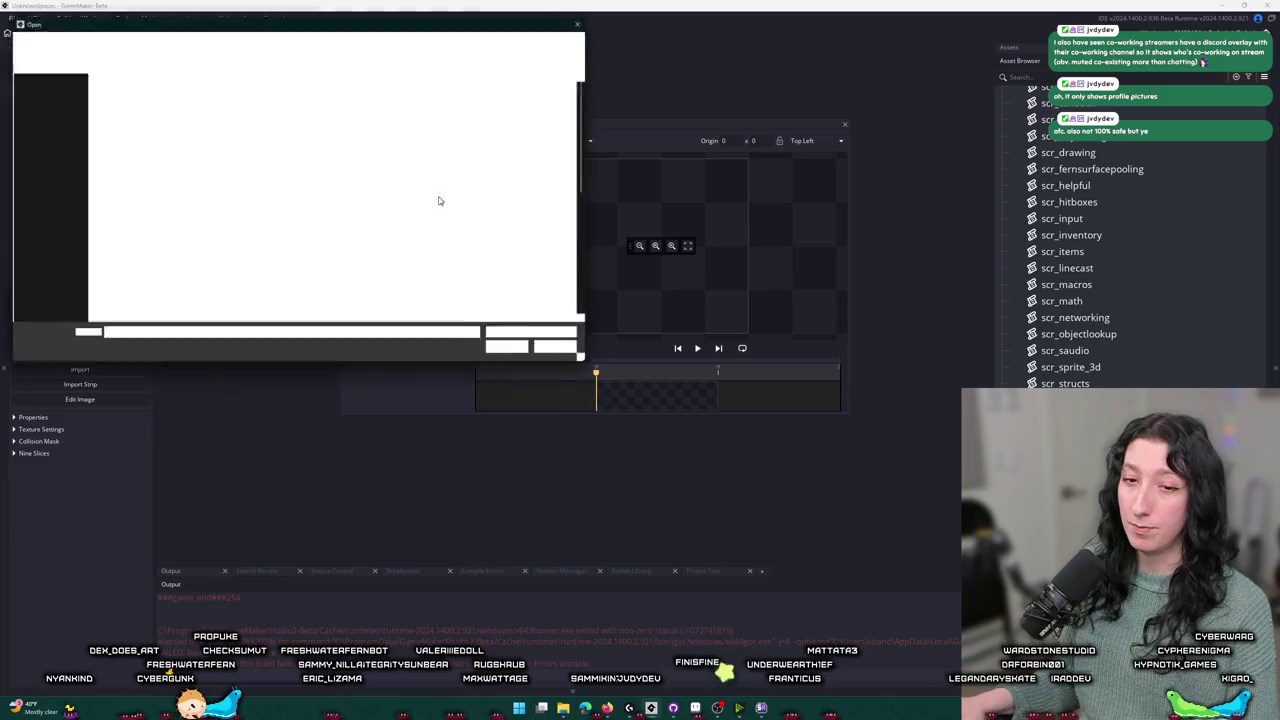
click(556, 165)
click(514, 348)
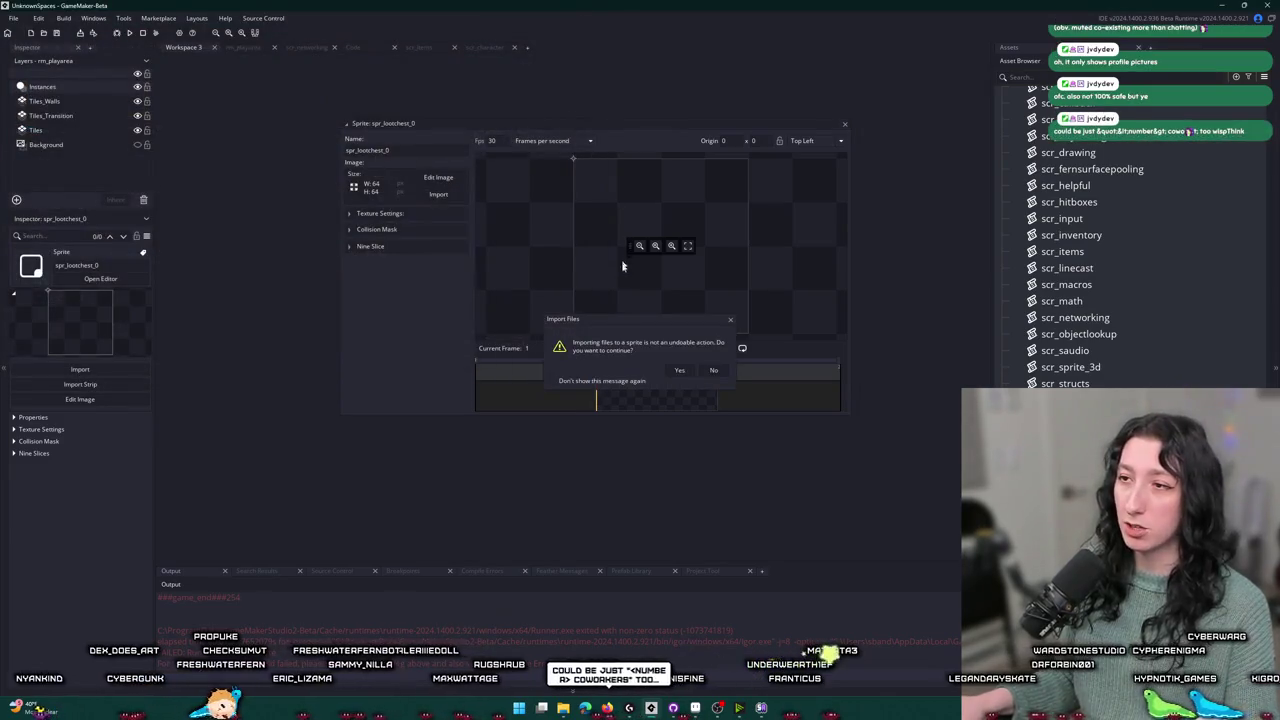
click(679, 370)
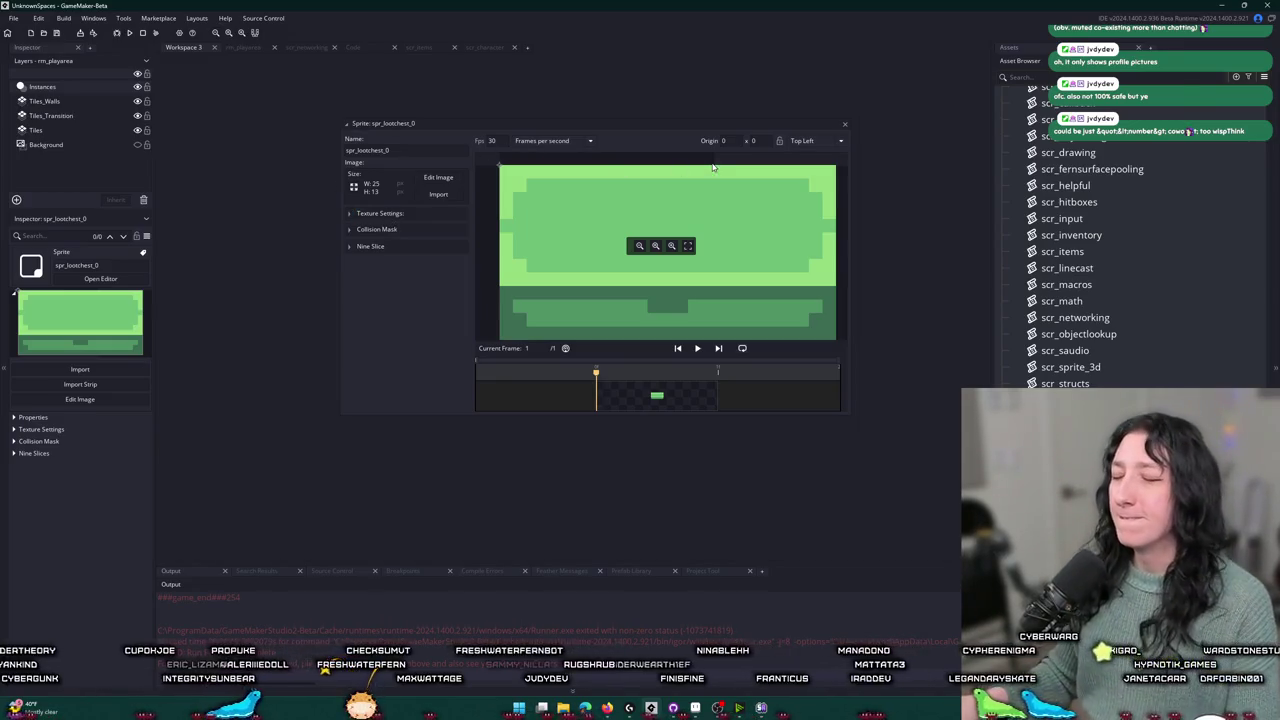
click(824, 142)
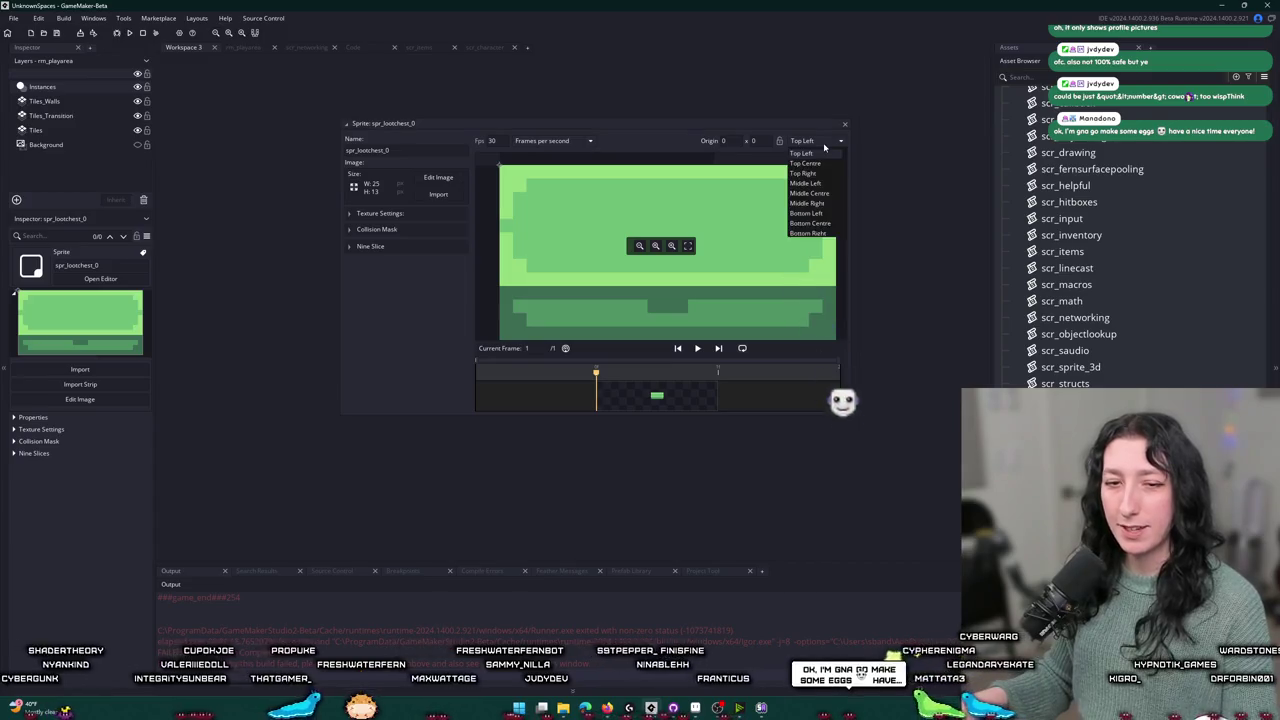
click(808, 223)
- Give spr_lootchest_0 a manual rectangle collision mask with its top edge at 2
click(397, 229)
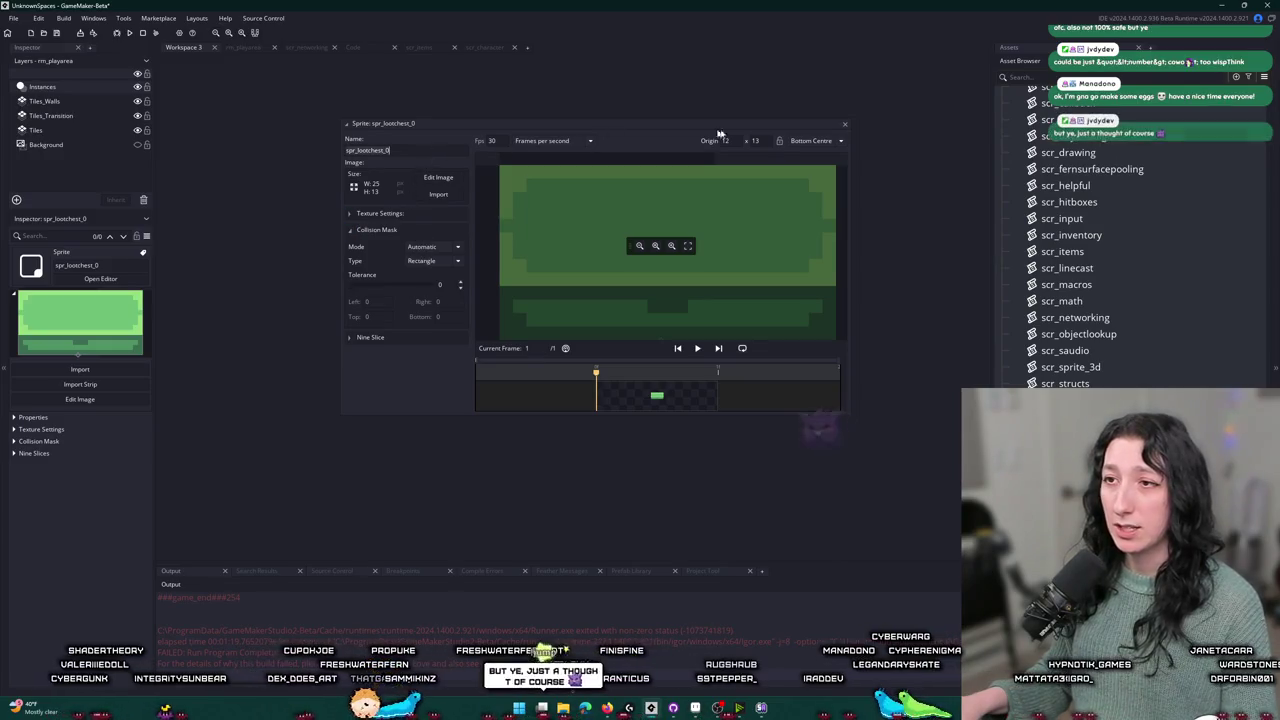
double_click(755, 128)
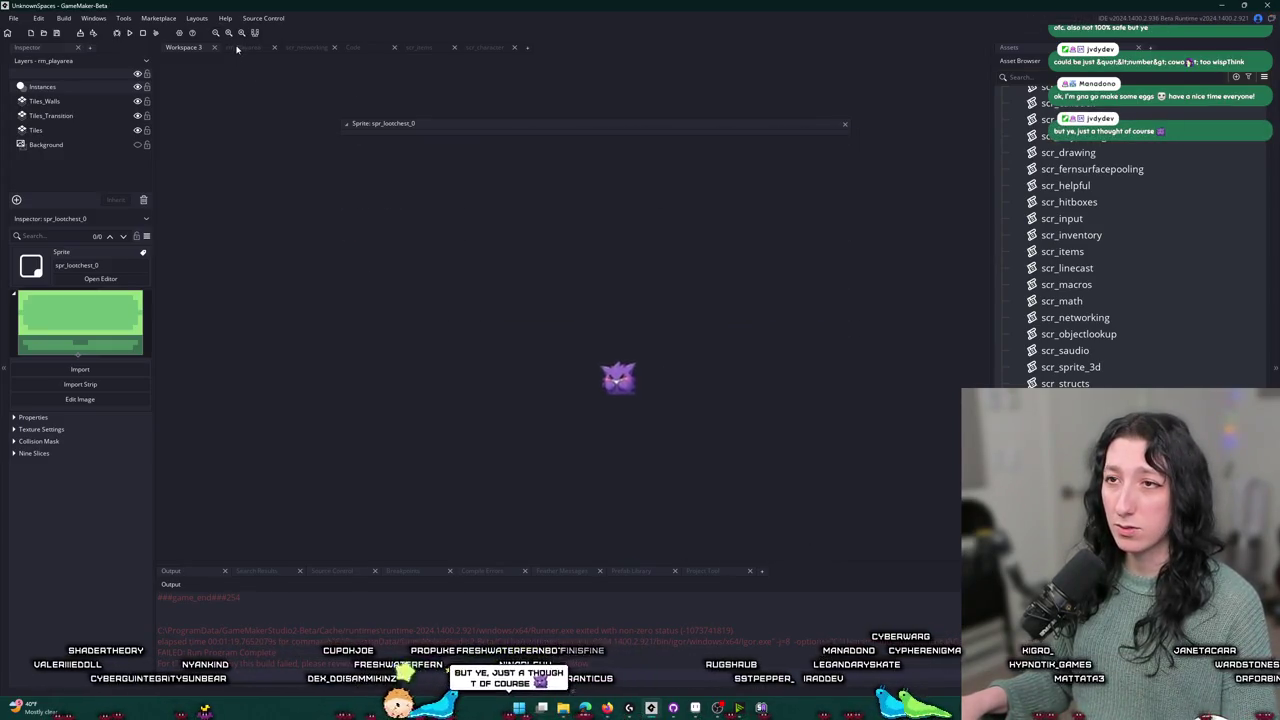
key(ctrl+Tab)
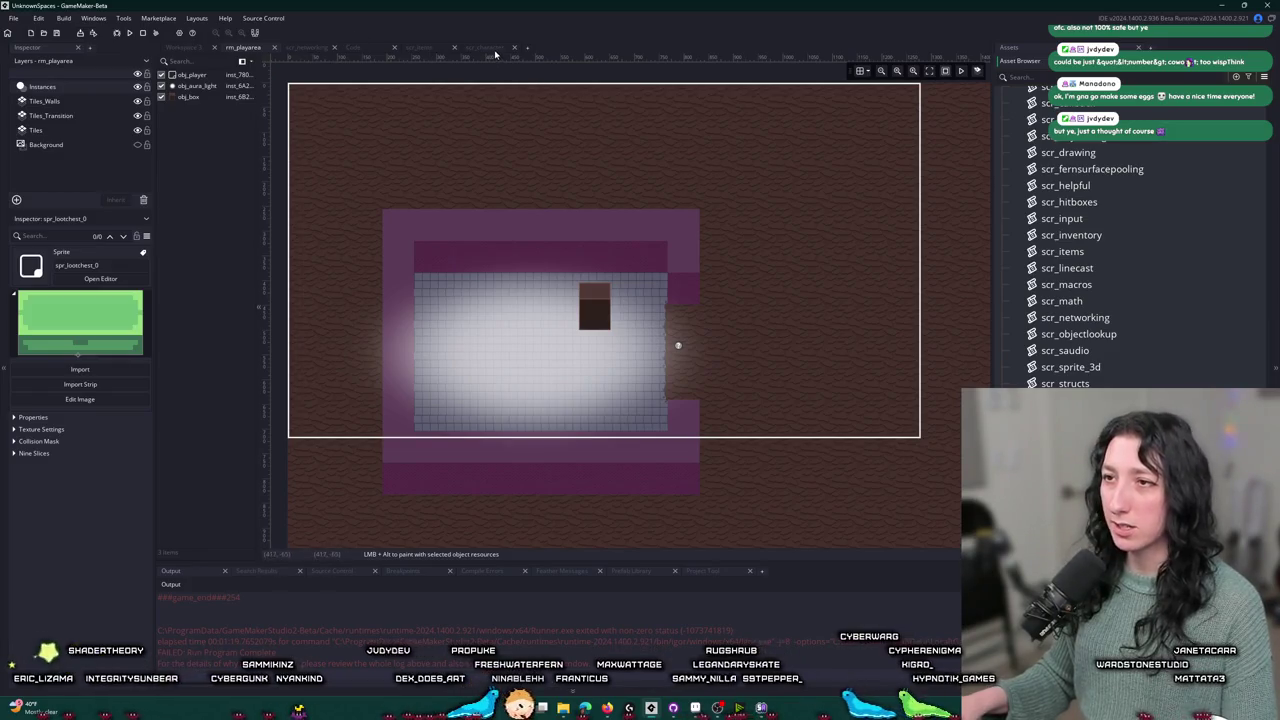
click(100, 278)
click(416, 255)
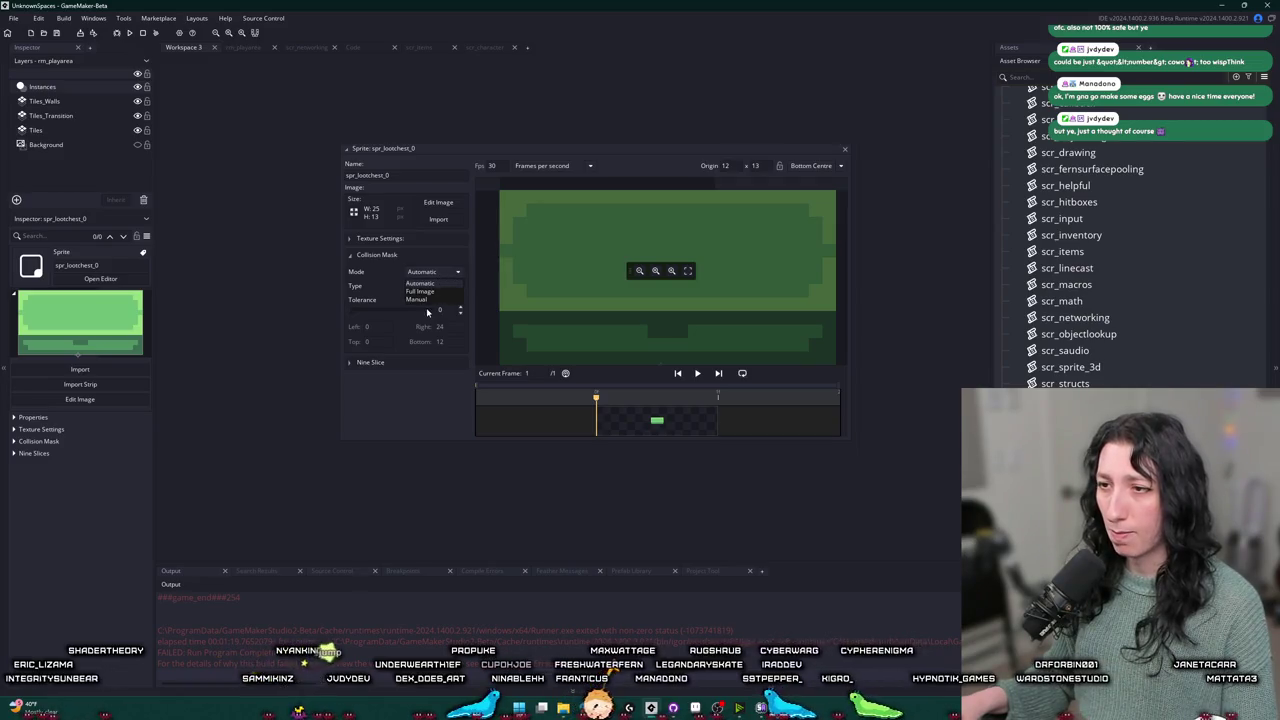
drag(500, 196, 504, 229)
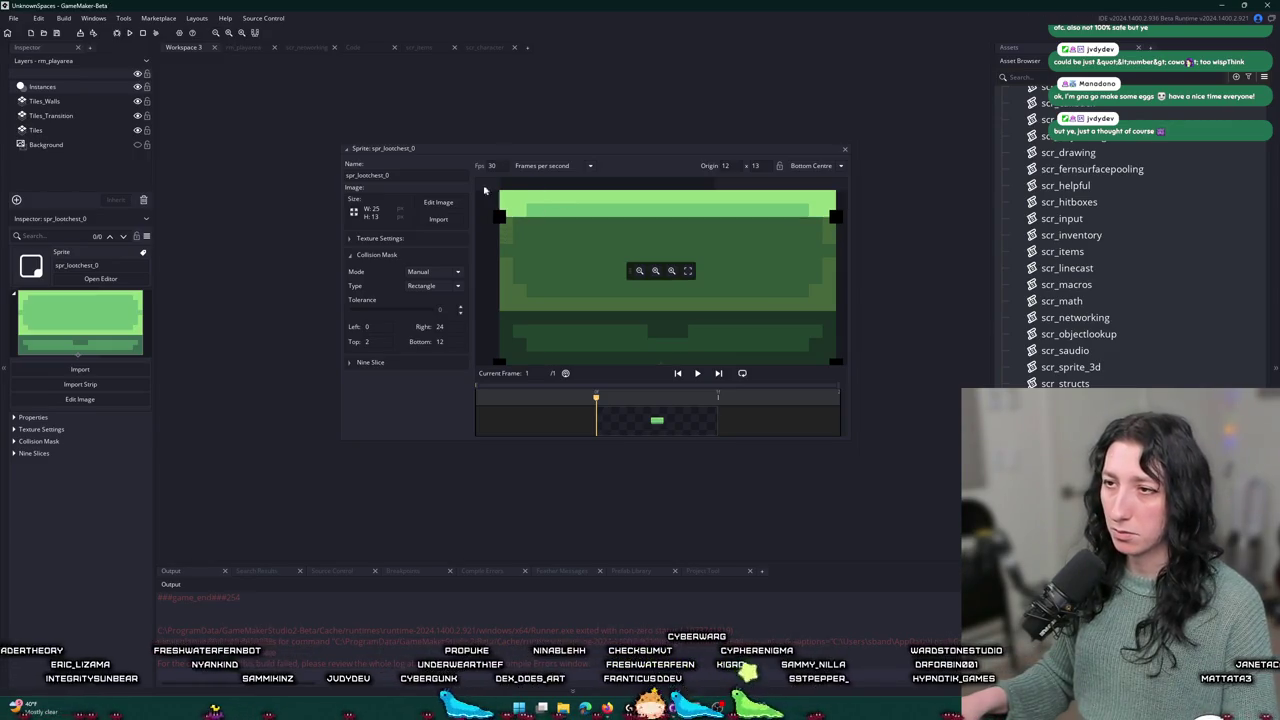
scroll(1231, 383, up, 5)
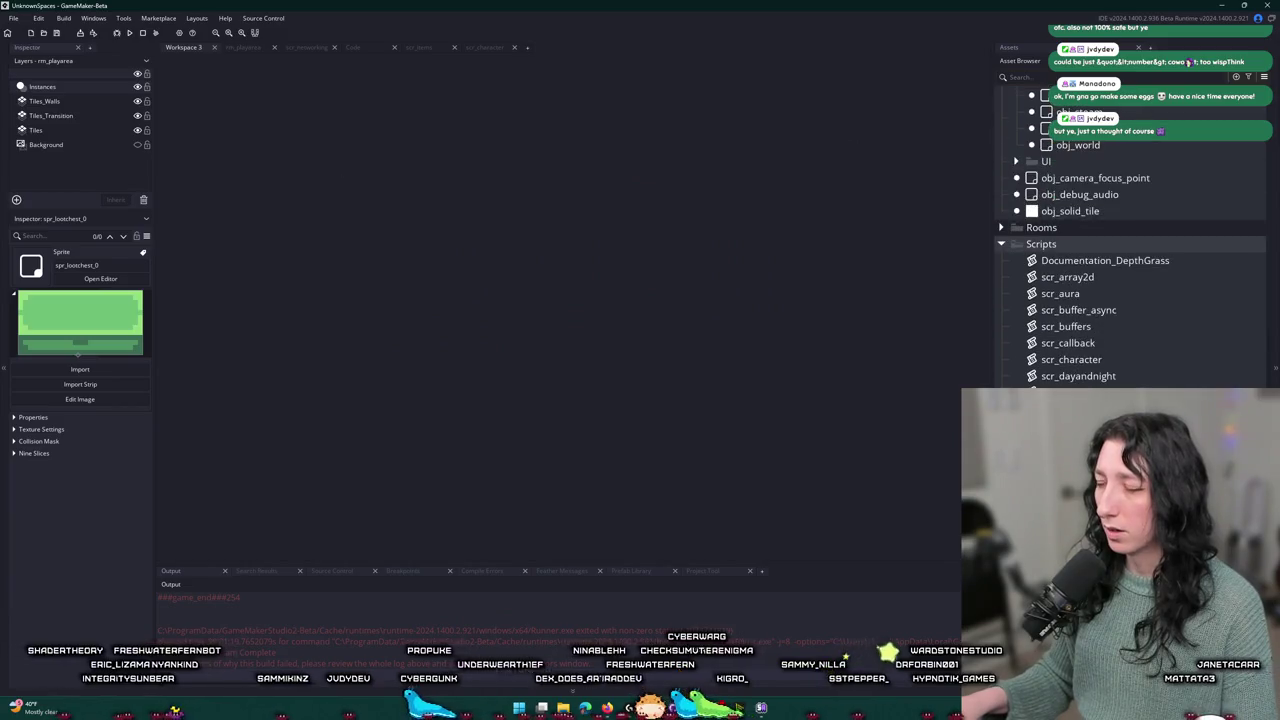
- Duplicate obj_box and name the copy obj_lootchest_0
scroll(1066, 308, up, 10)
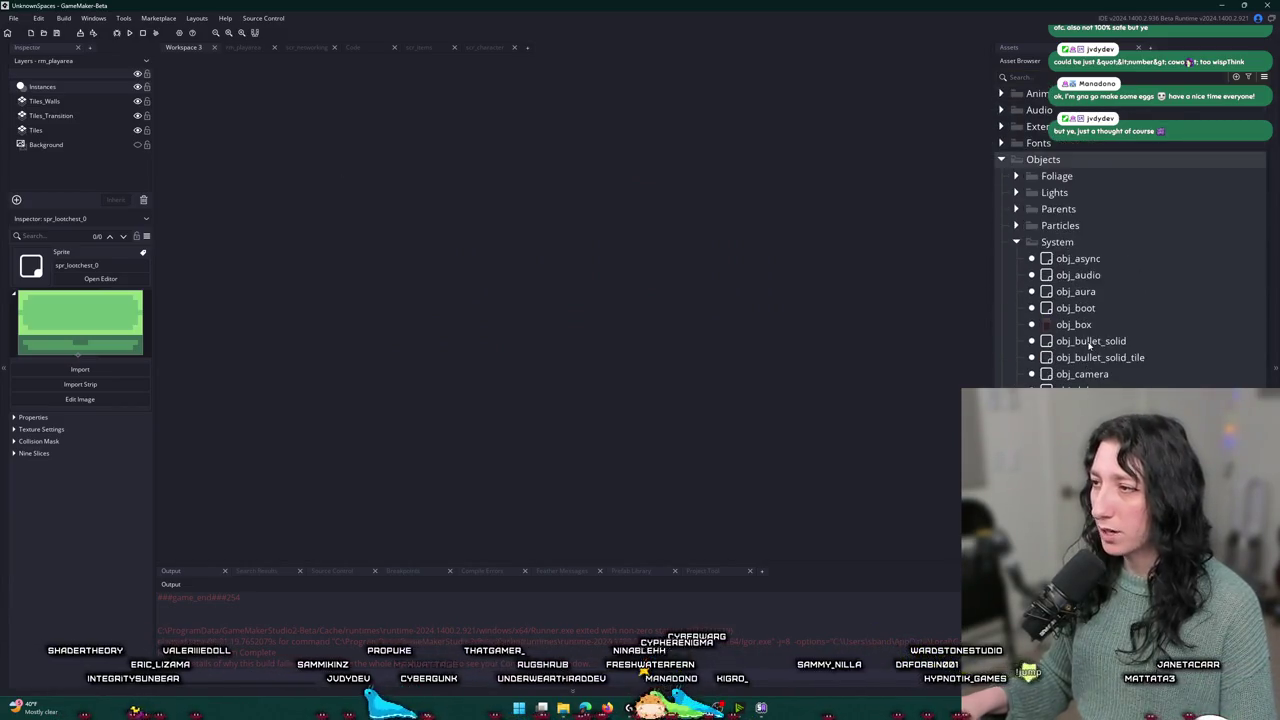
click(1073, 324)
key(ctrl+d)
key(F2)
text(obj_lo)
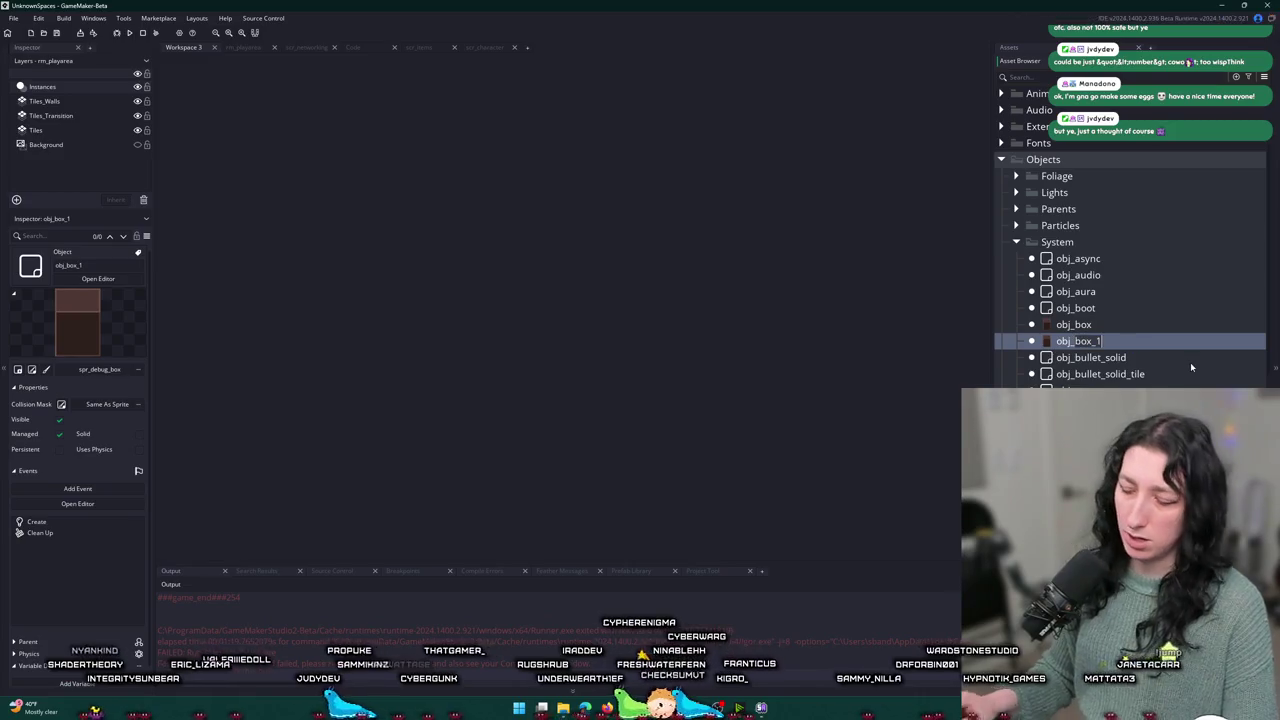
text(otchest_0)
key(Return)
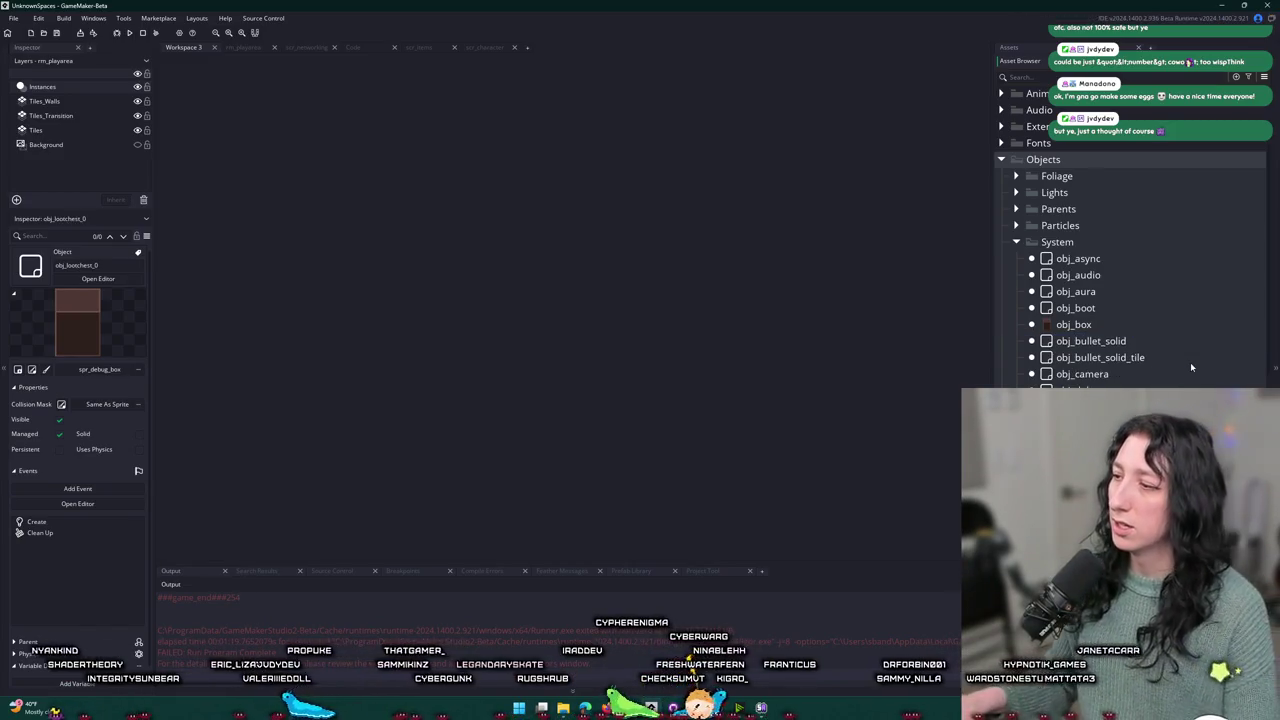
- Assign spr_lootchest_0 as obj_lootchest_0's sprite
scroll(1190, 362, down, 2)
click(98, 278)
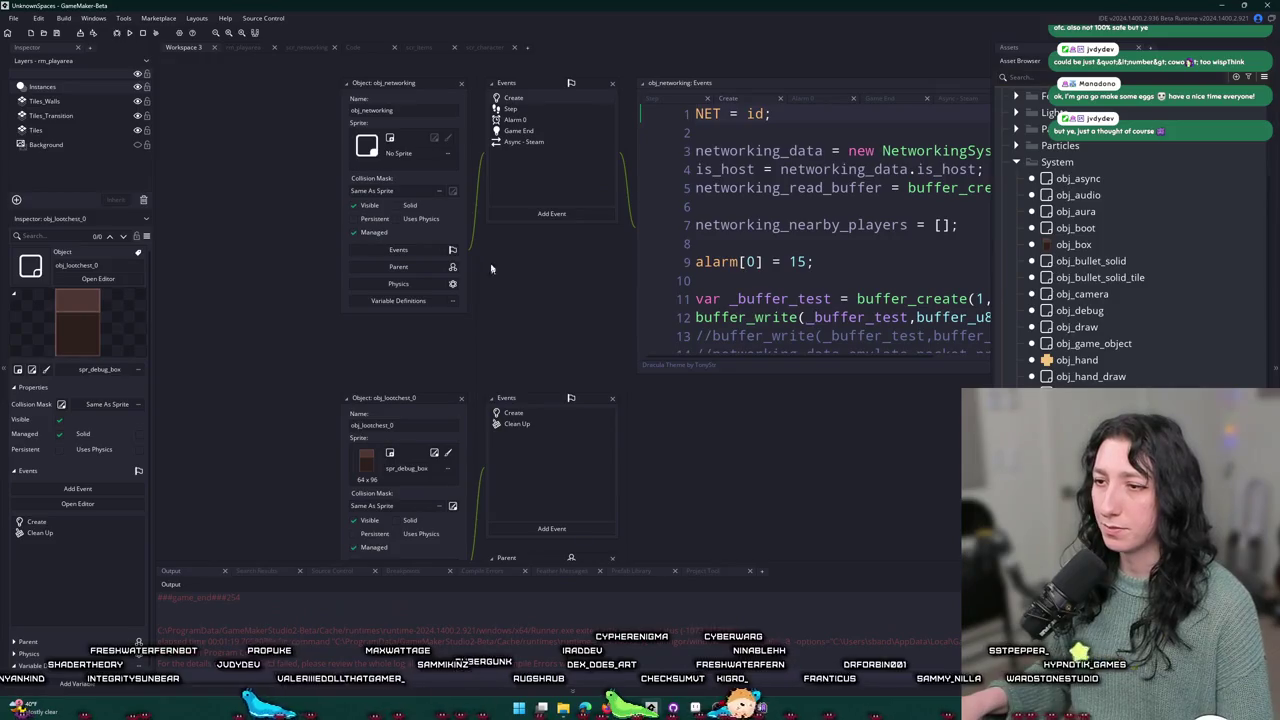
click(461, 83)
click(405, 468)
text(spr_lootchest_0)
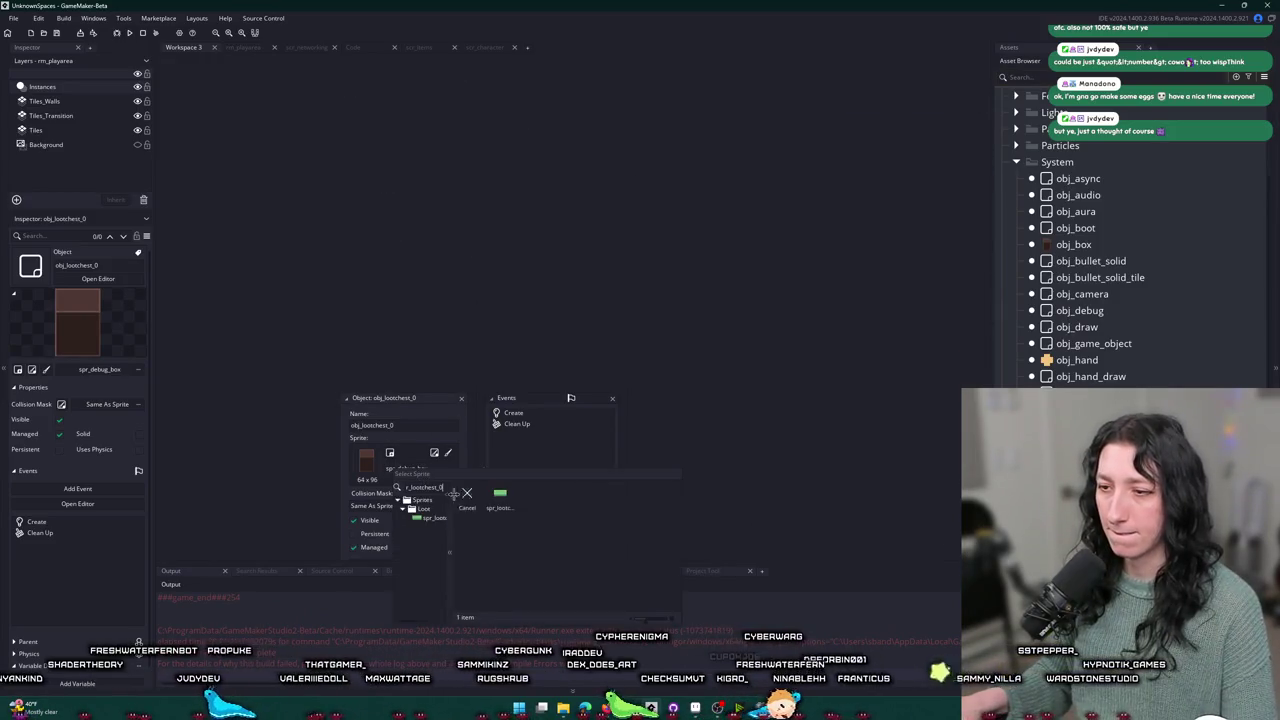
click(500, 496)
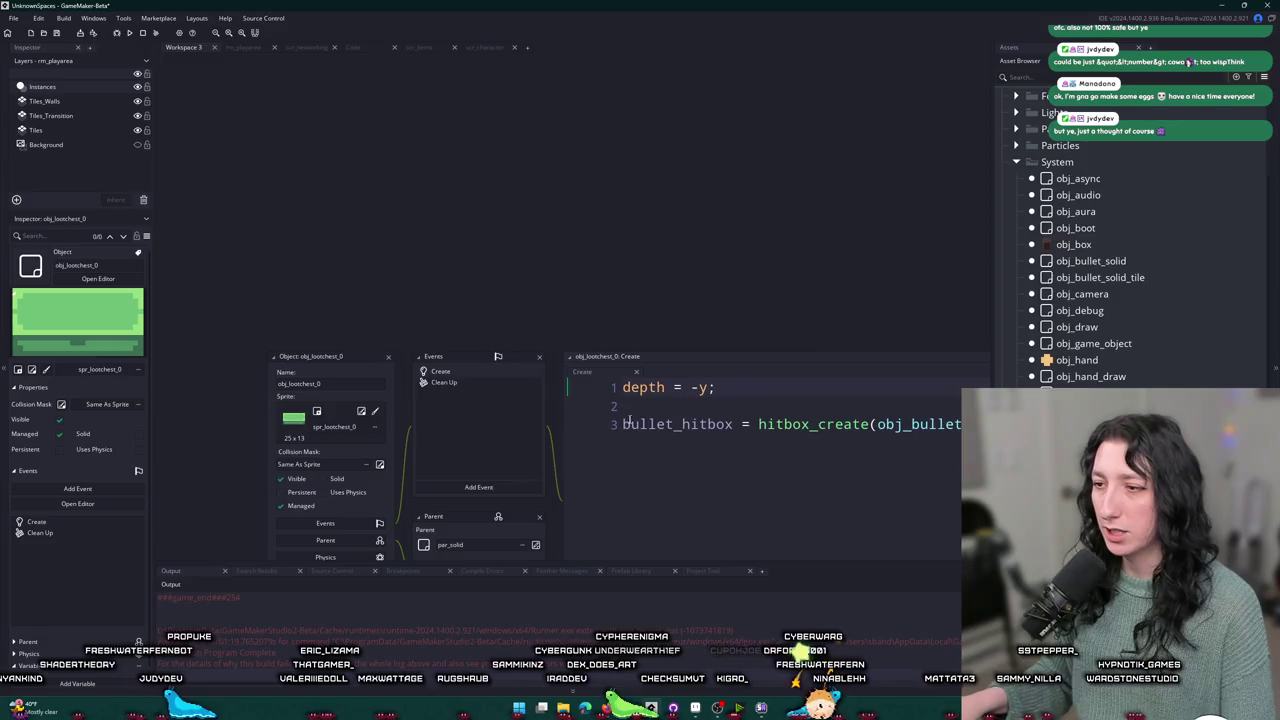
- Trim the Create code to depth = -y; and delete the Clean Up event
key(ctrl+z)
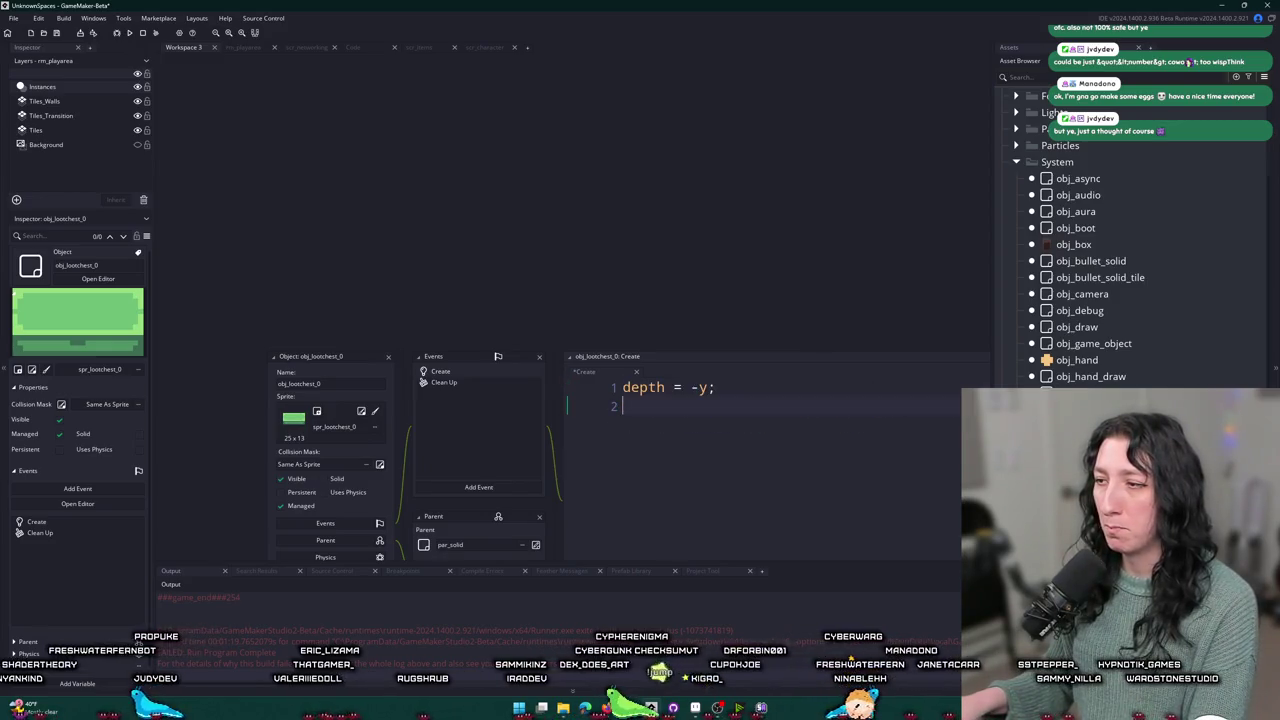
click(444, 382)
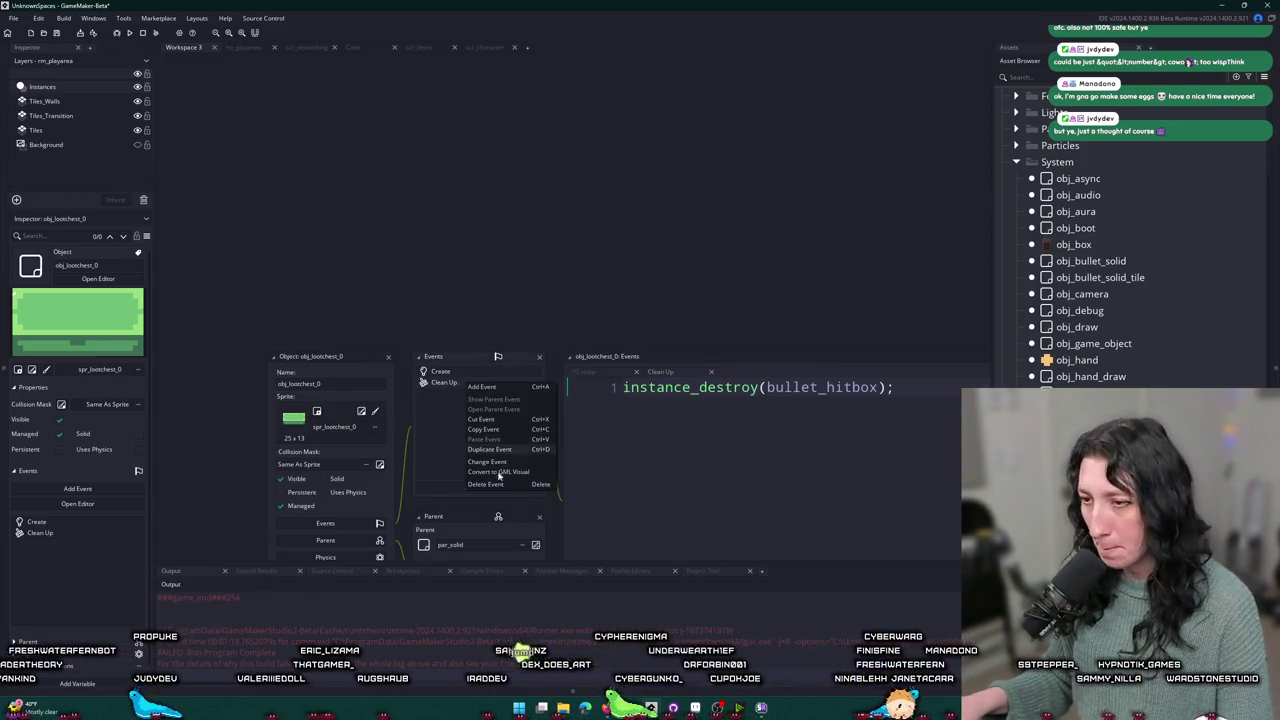
click(519, 493)
right_click(532, 386)
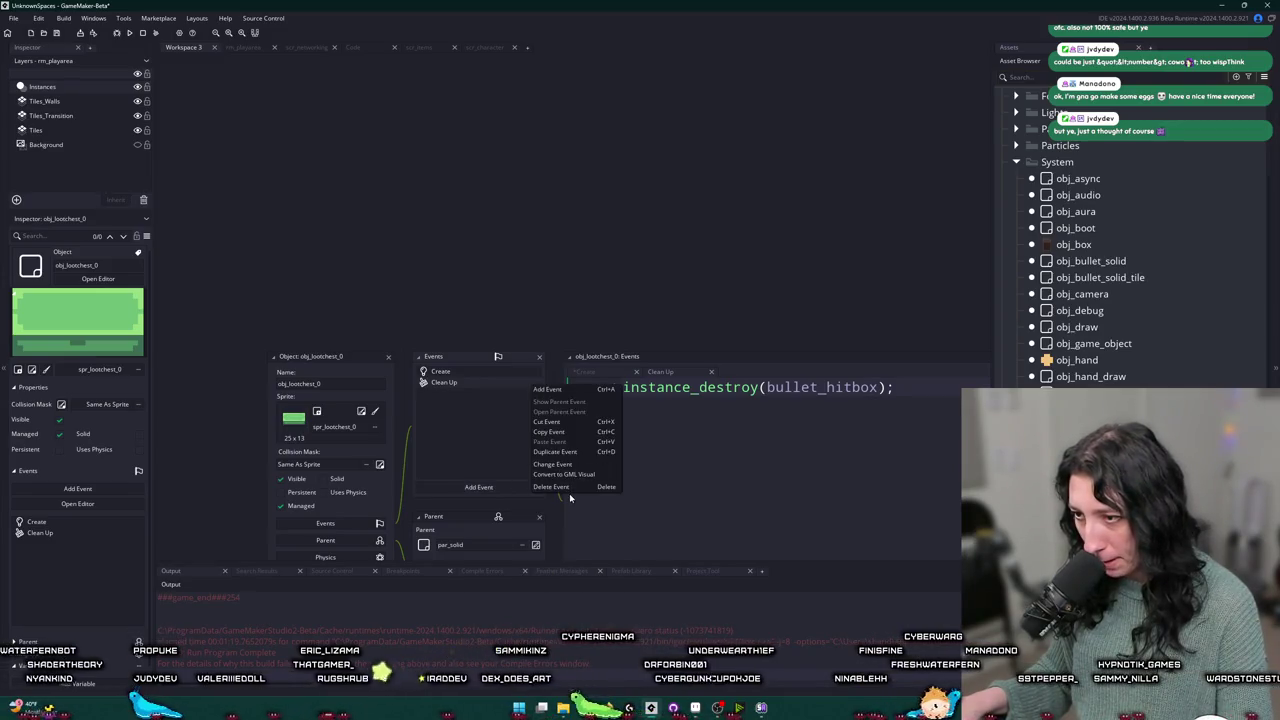
click(570, 488)
click(678, 370)
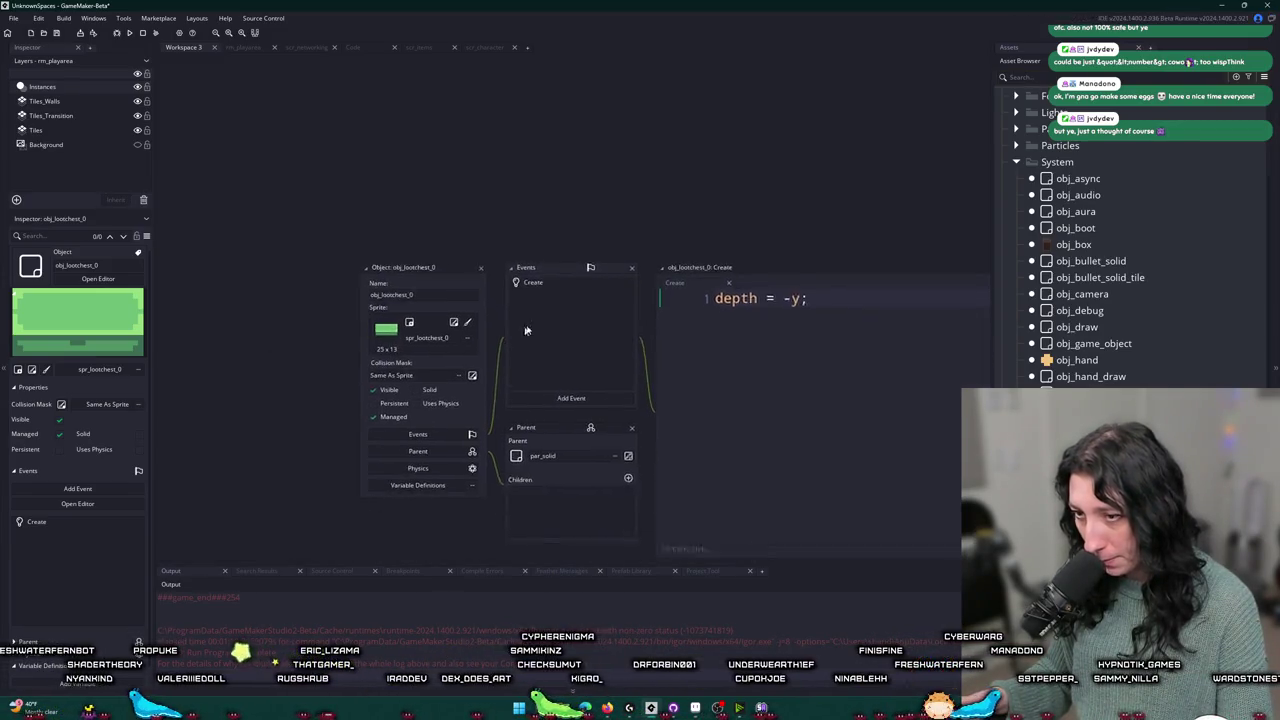
click(245, 50)
click(1035, 56)
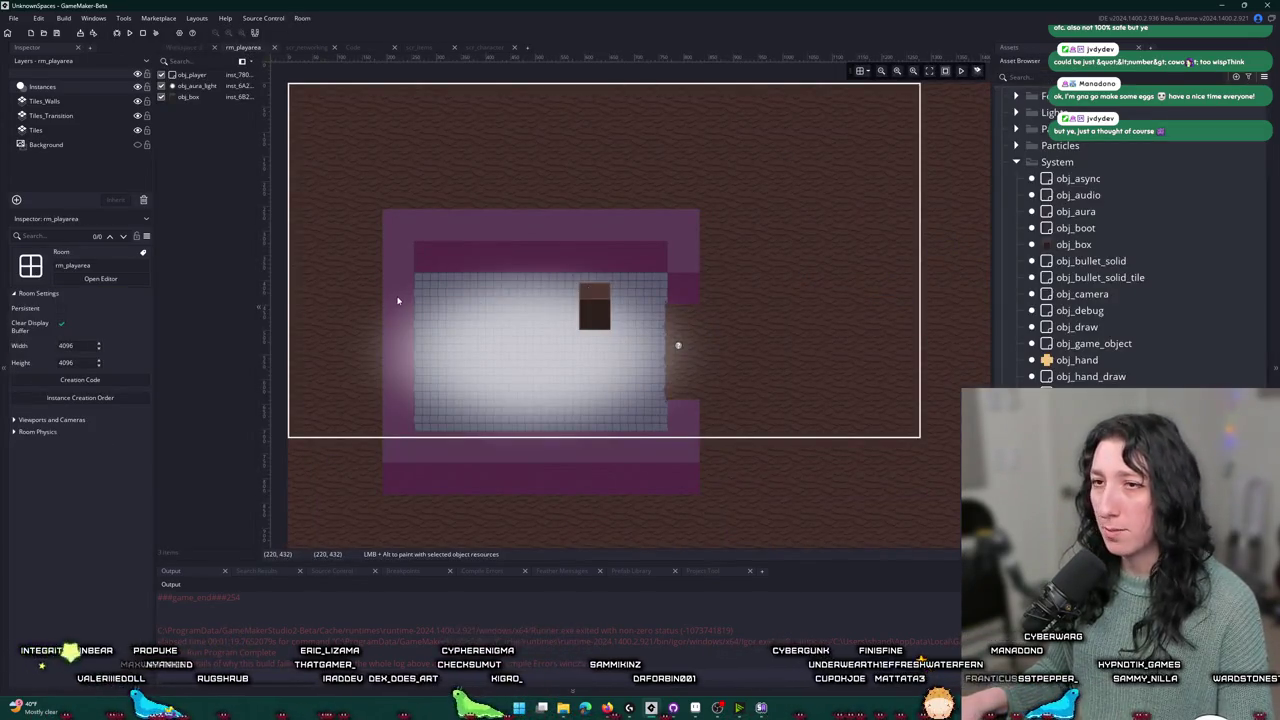
- Place an obj_lootchest_0 instance on the floor below rm_playarea's top wall
scroll(397, 300, up, 5)
scroll(442, 251, up, 2)
mouse_move(434, 243)
mouse_down()
mouse_move(420, 237)
mouse_move(426, 277)
mouse_move(558, 324)
mouse_move(536, 336)
mouse_move(474, 292)
mouse_up()
- Run the game with F5, create a lobby and maximize the game window
key(F5)
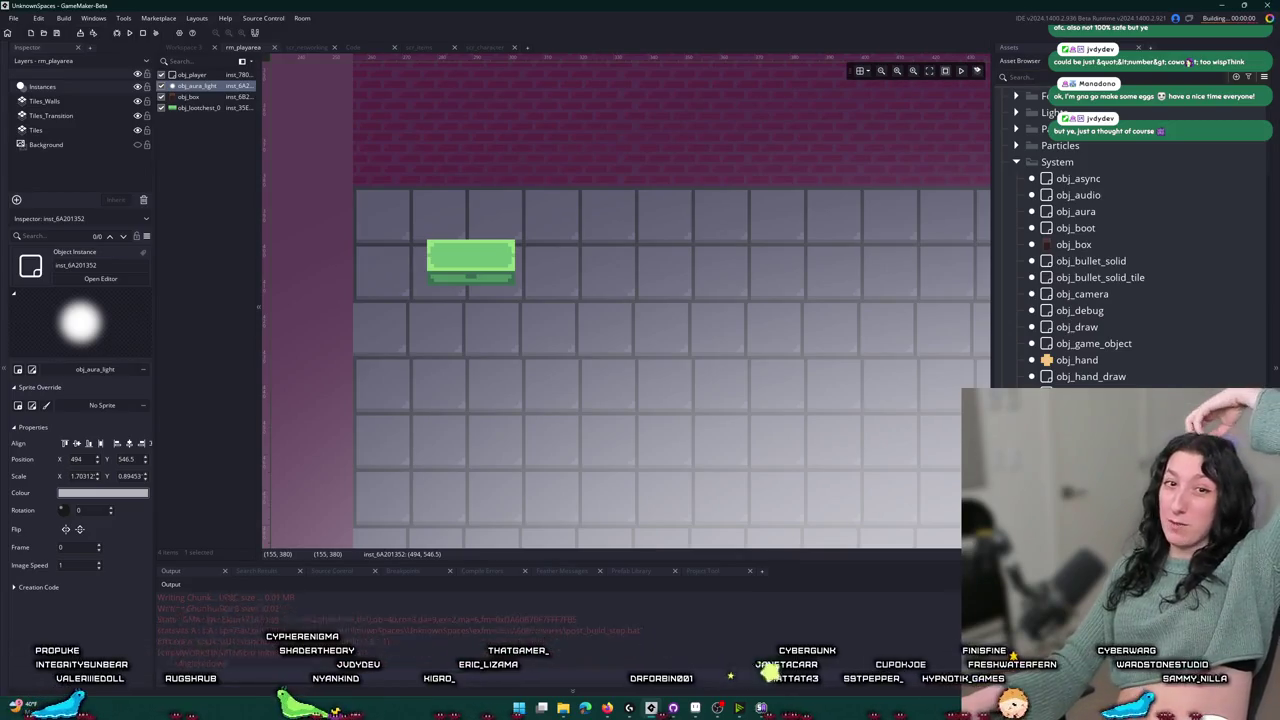
click(640, 330)
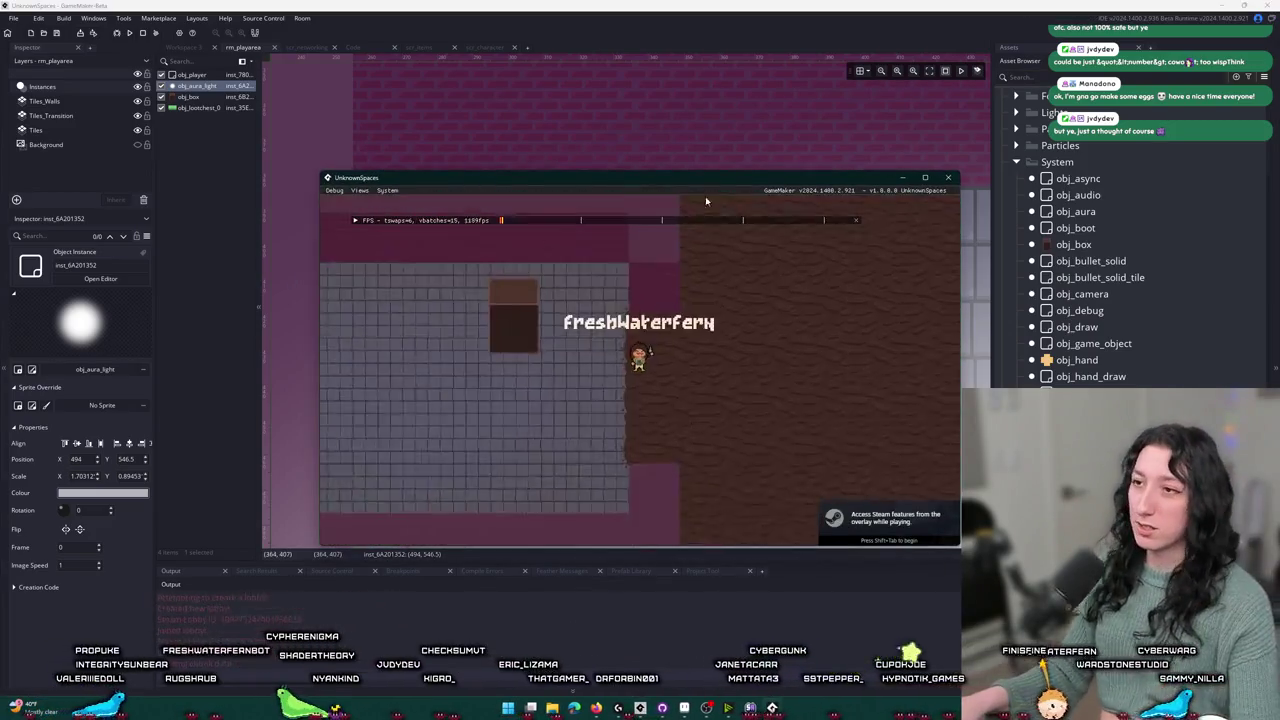
drag(713, 182, 665, 4)
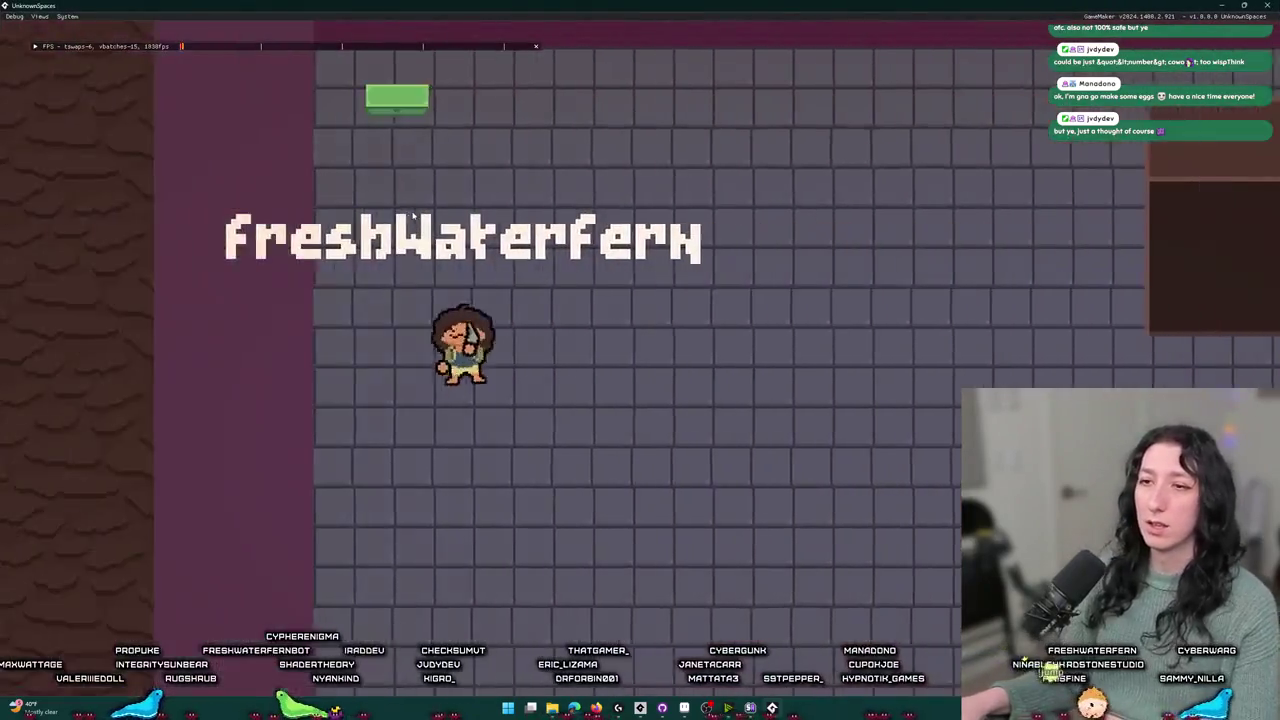
- Walk the character back and forth around the green chest, then leave the game
key(s)
key(w)
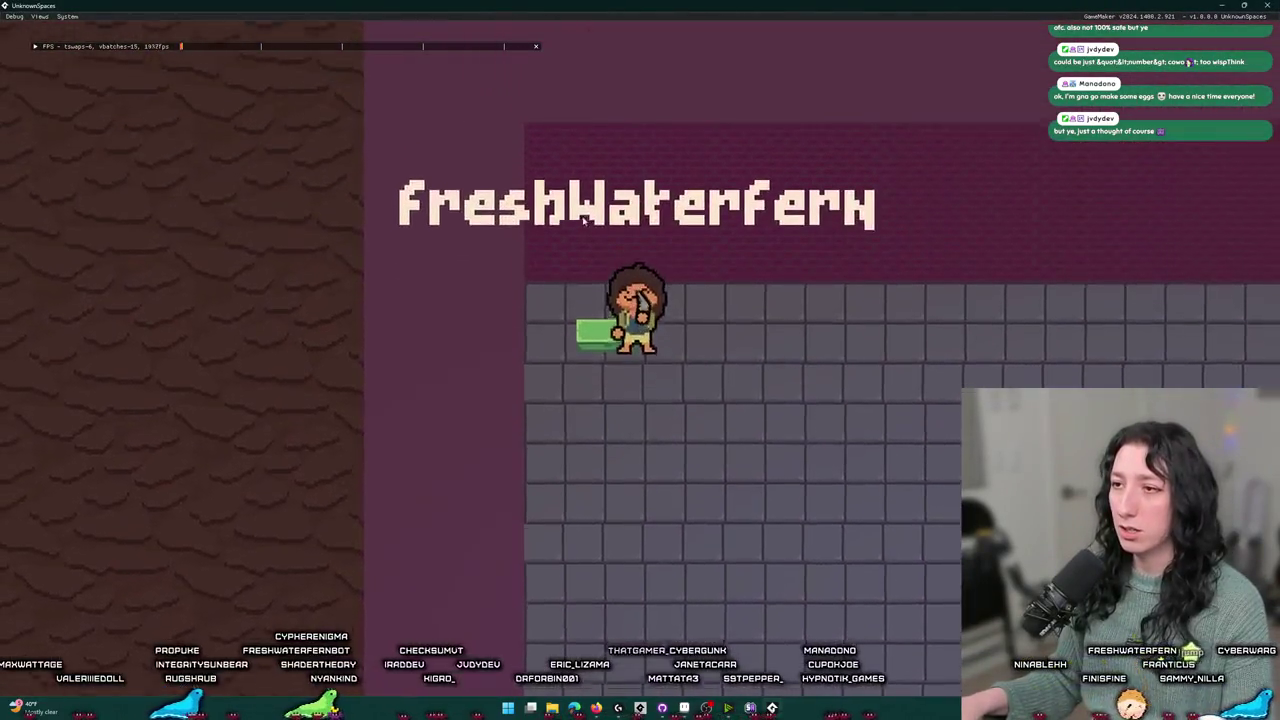
key(a)
key(a)
key(d)
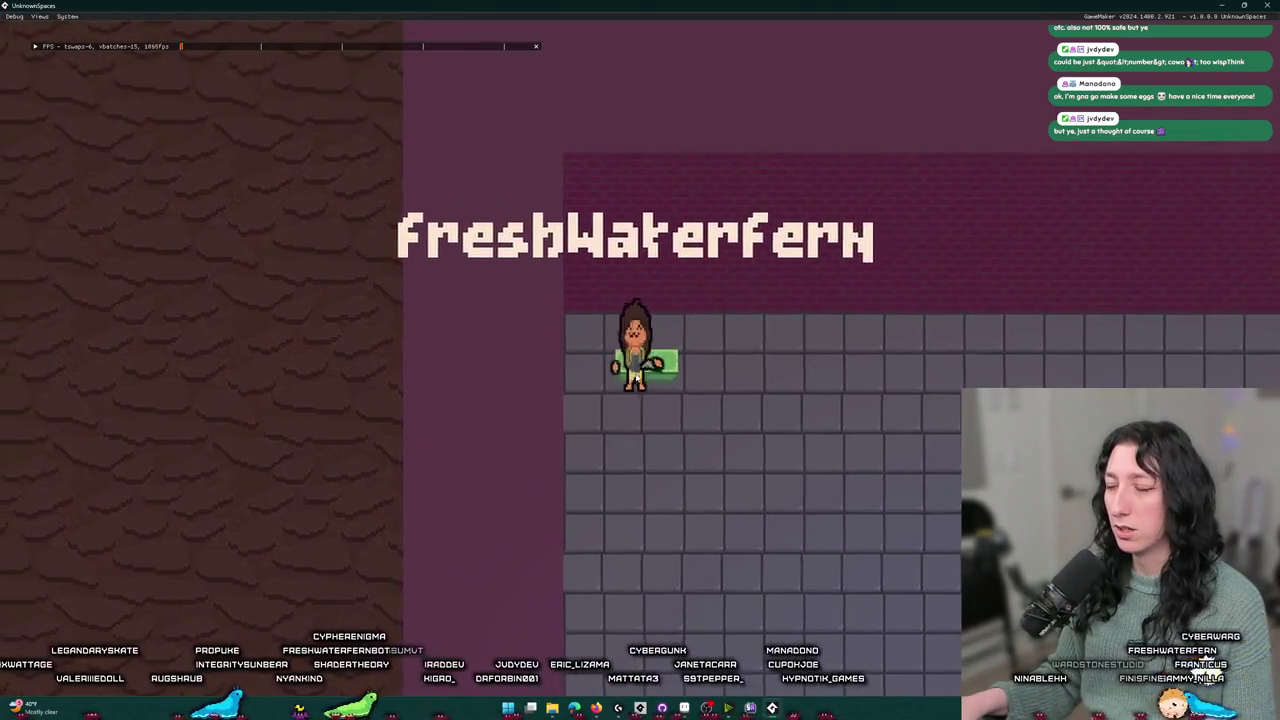
key(a)
key(a)
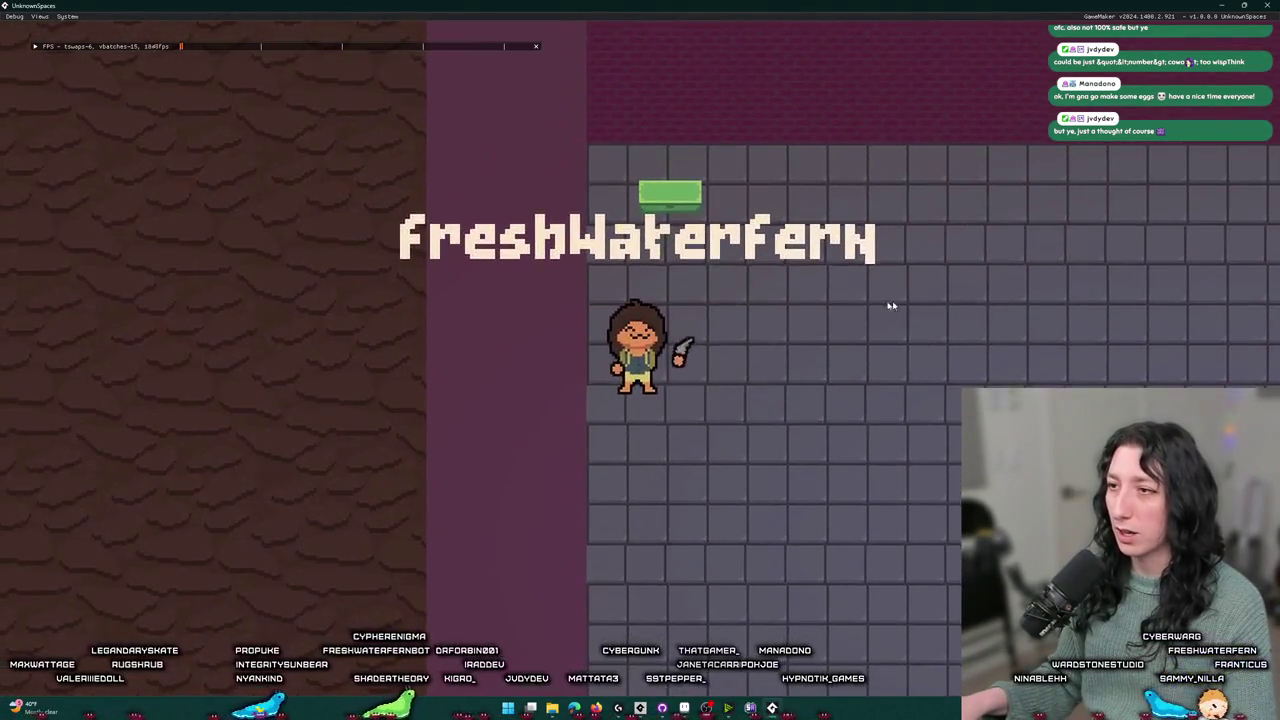
key(d)
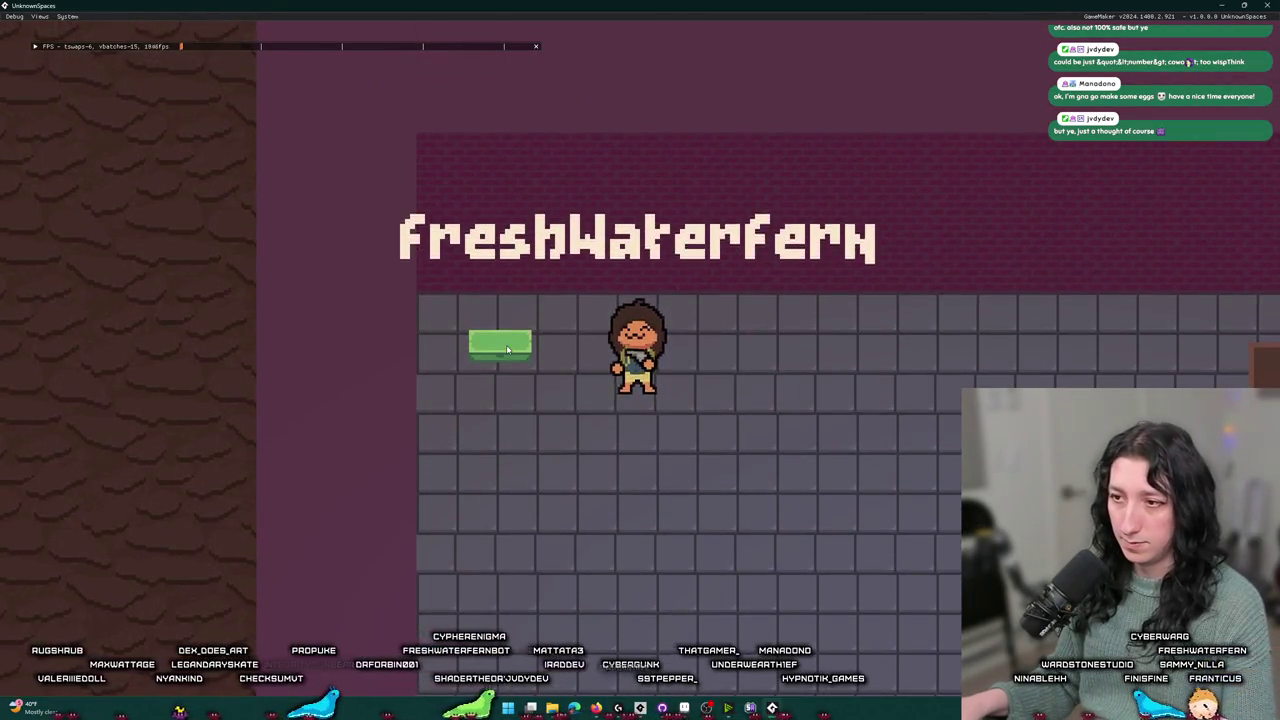
key(d)
key(a)
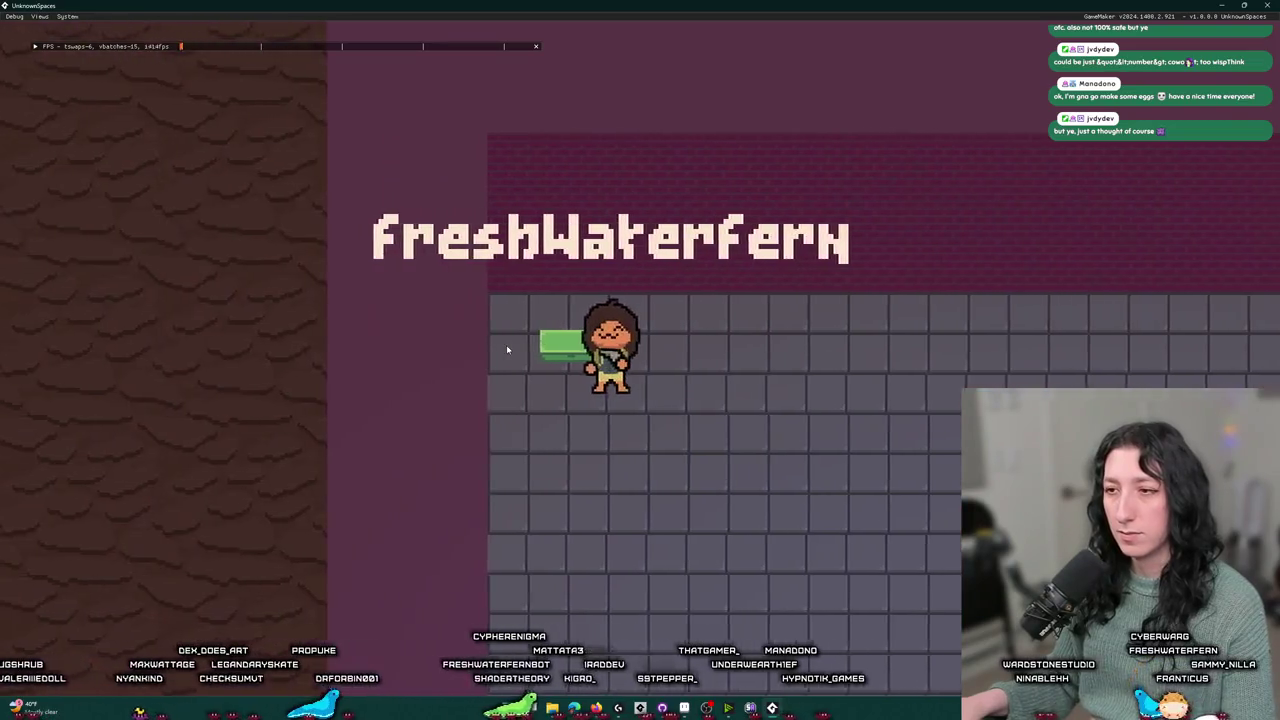
key(d)
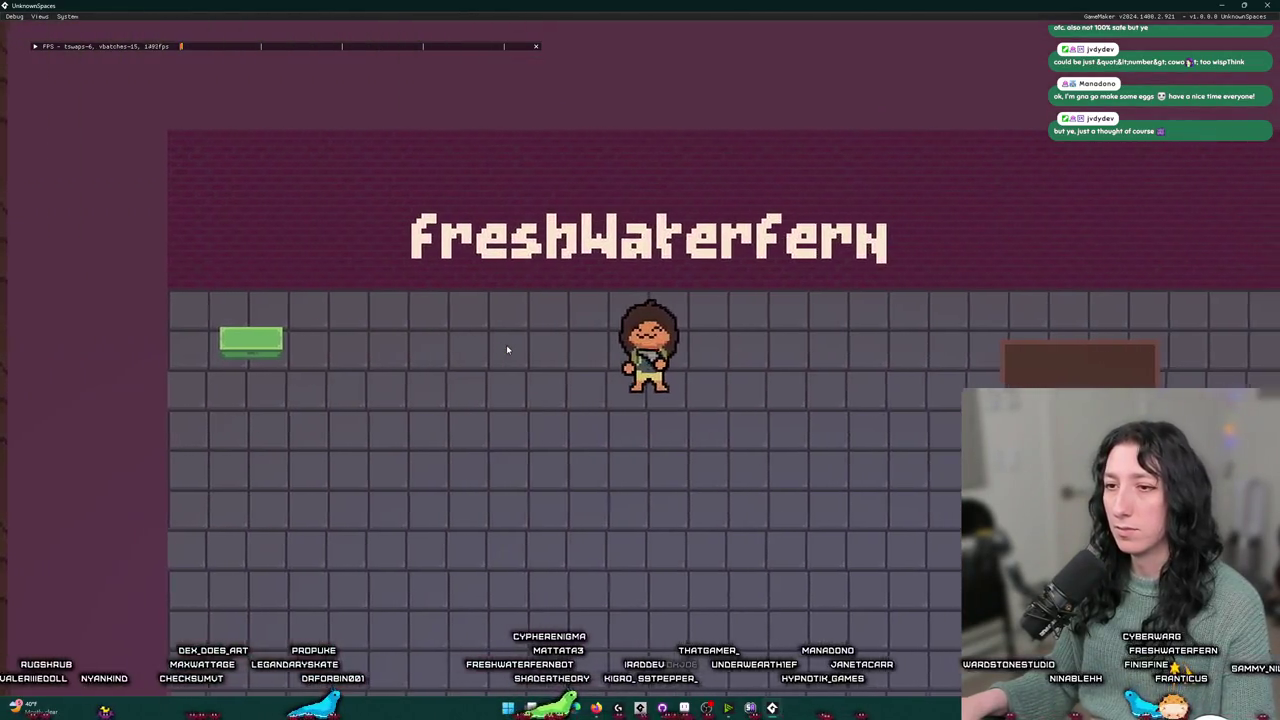
key(a)
key(d)
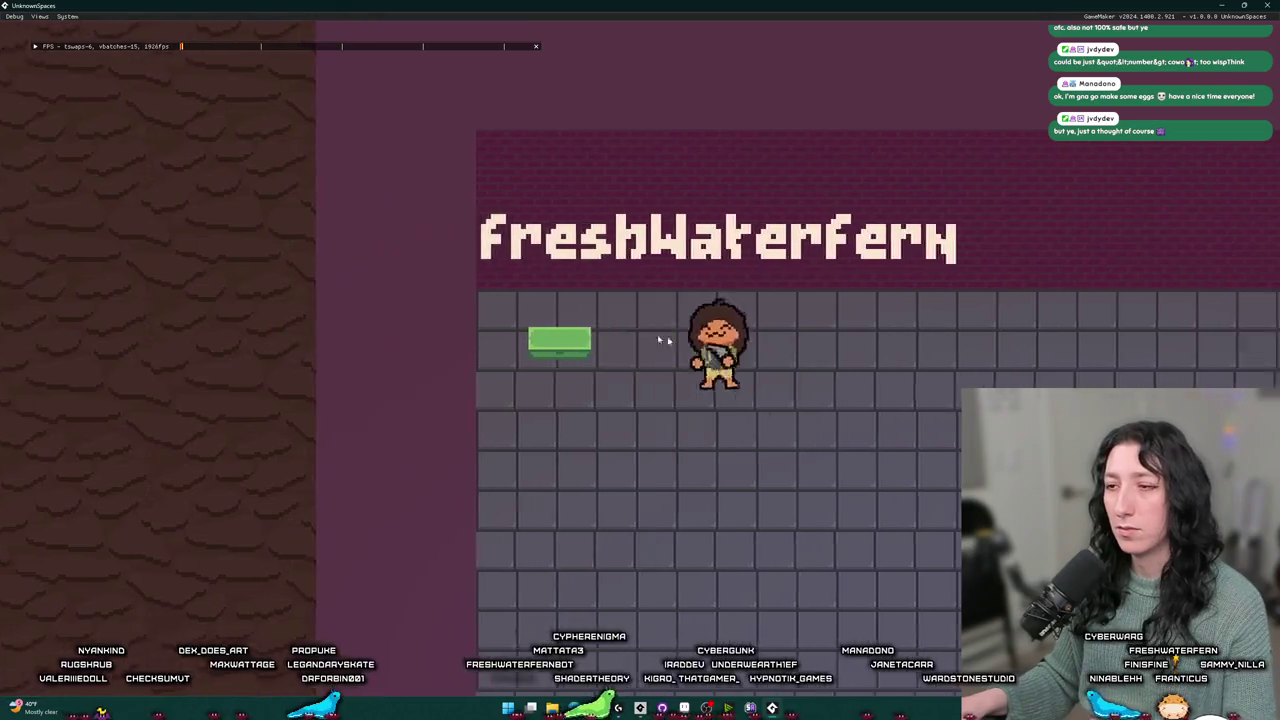
key(s)
key(a)
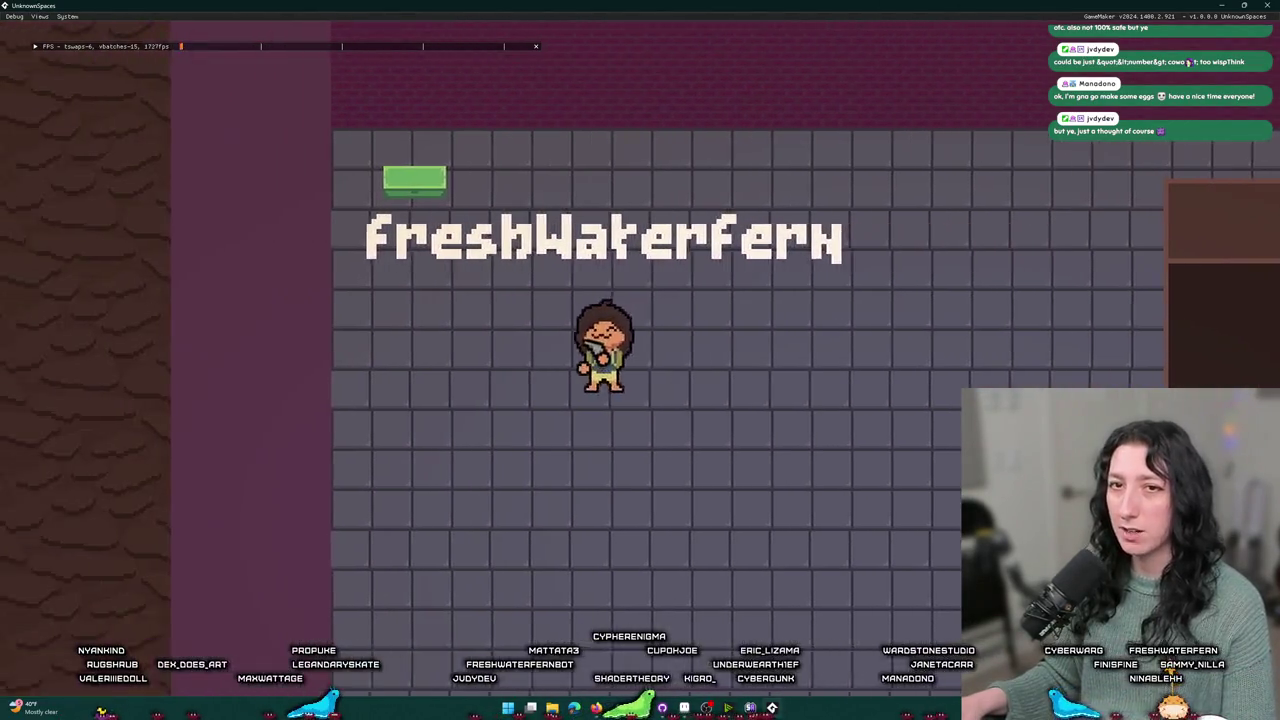
key(w)
key(a)
key(w)
key(d)
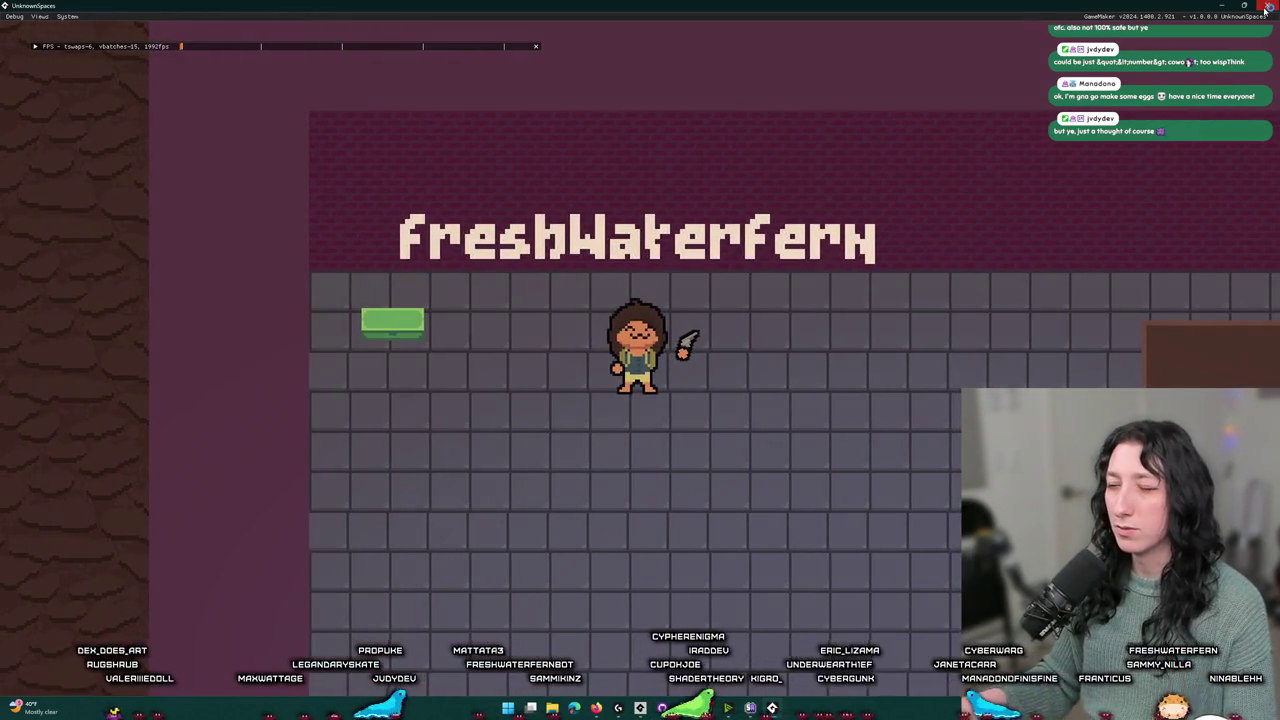
key(alt+Tab)
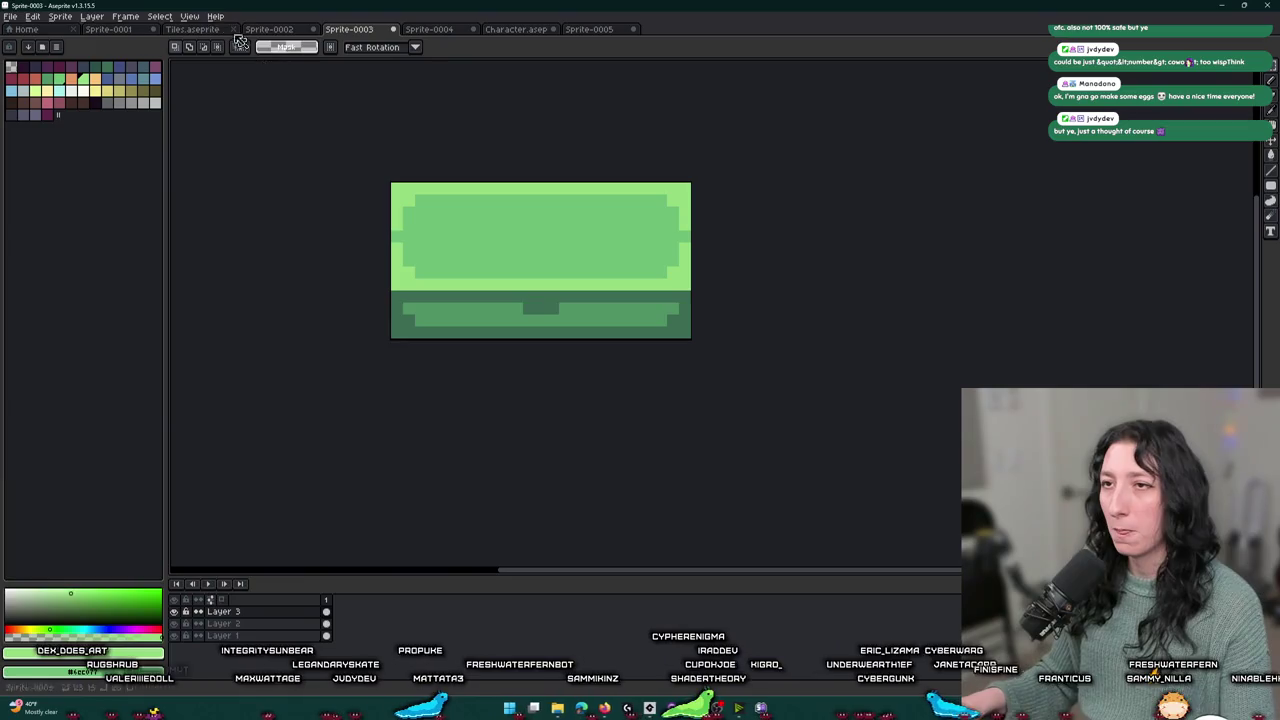
- Add 4 rows on top and 3 on the bottom of the canvas, shifting the chest up 4 pixels
click(68, 18)
click(86, 83)
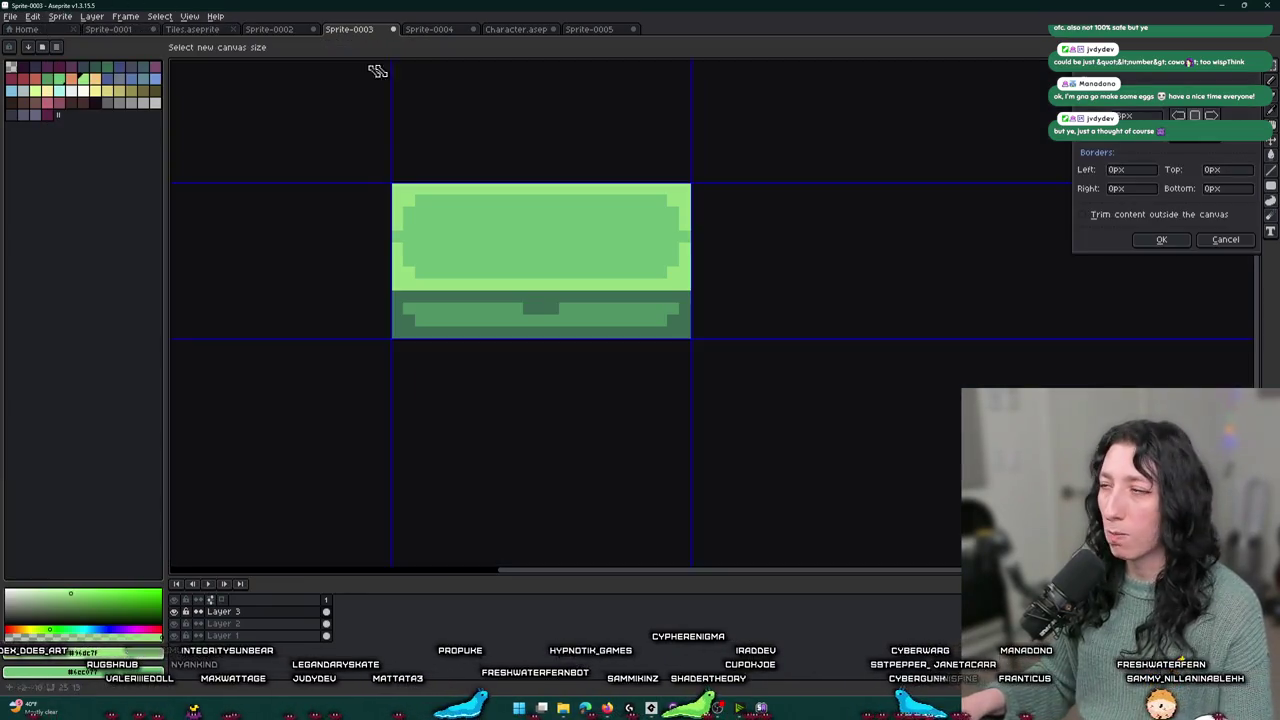
drag(1034, 118, 1034, 114)
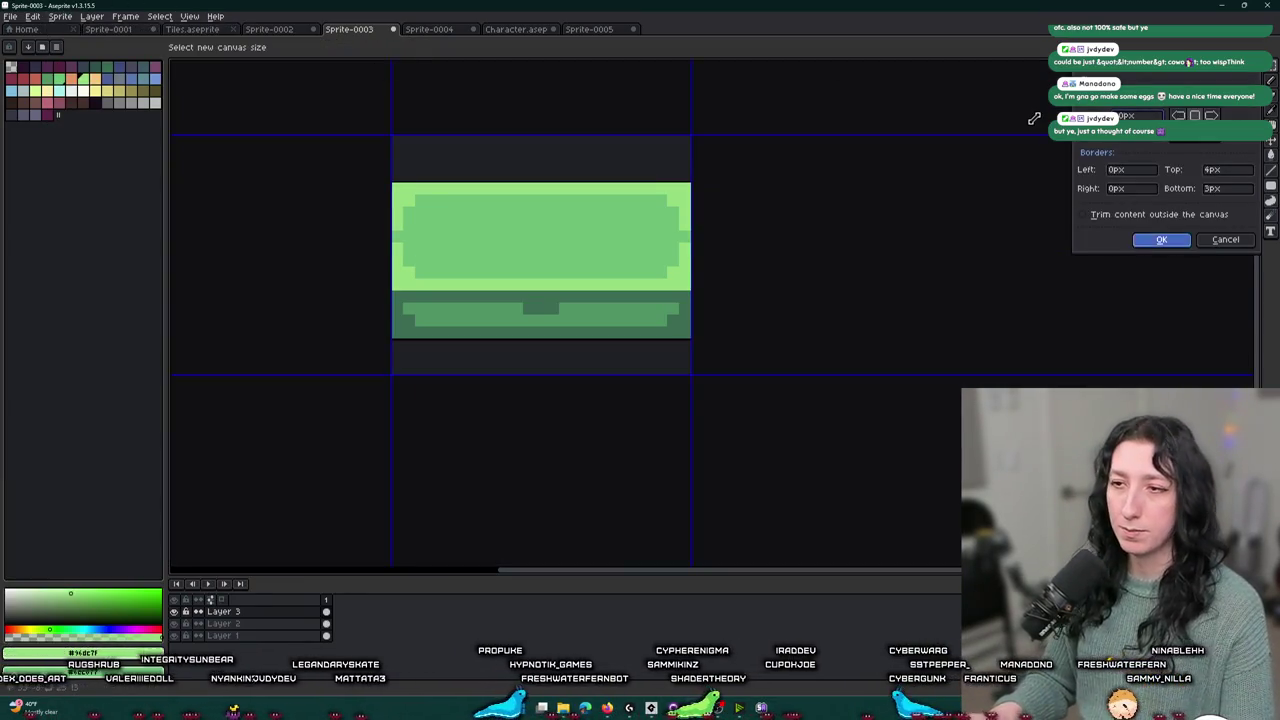
key(Return)
key(Up)
key(Up)
key(Up)
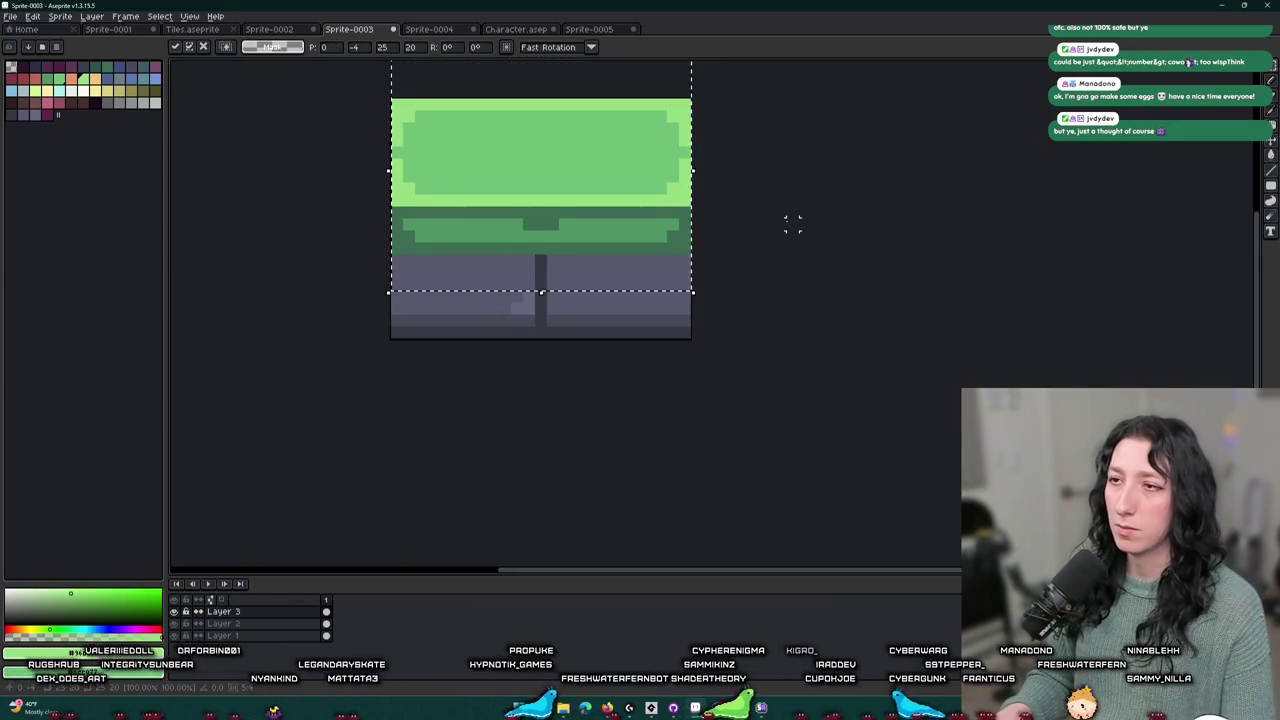
key(ctrl+d)
- Move the dark green base band down to the bottom of the canvas
drag(684, 245, 390, 250)
key(Down)
key(Down)
key(Down)
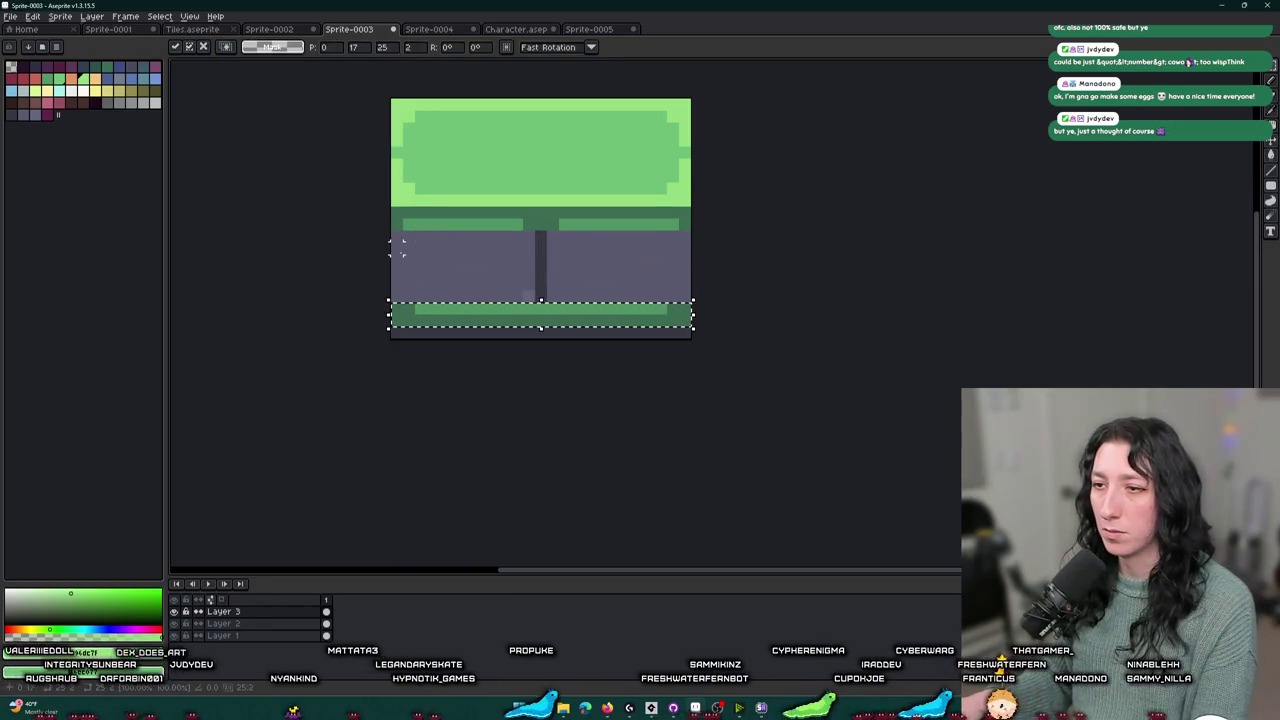
key(Down)
key(Down)
key(Down)
key(ctrl+d)
- Stretch the band over the lower body, remove the purple stripe, and pick the front's green
drag(427, 229, 692, 226)
mouse_move(560, 224)
mouse_down()
mouse_move(594, 226)
mouse_move(543, 249)
mouse_move(537, 314)
mouse_up()
click(505, 297)
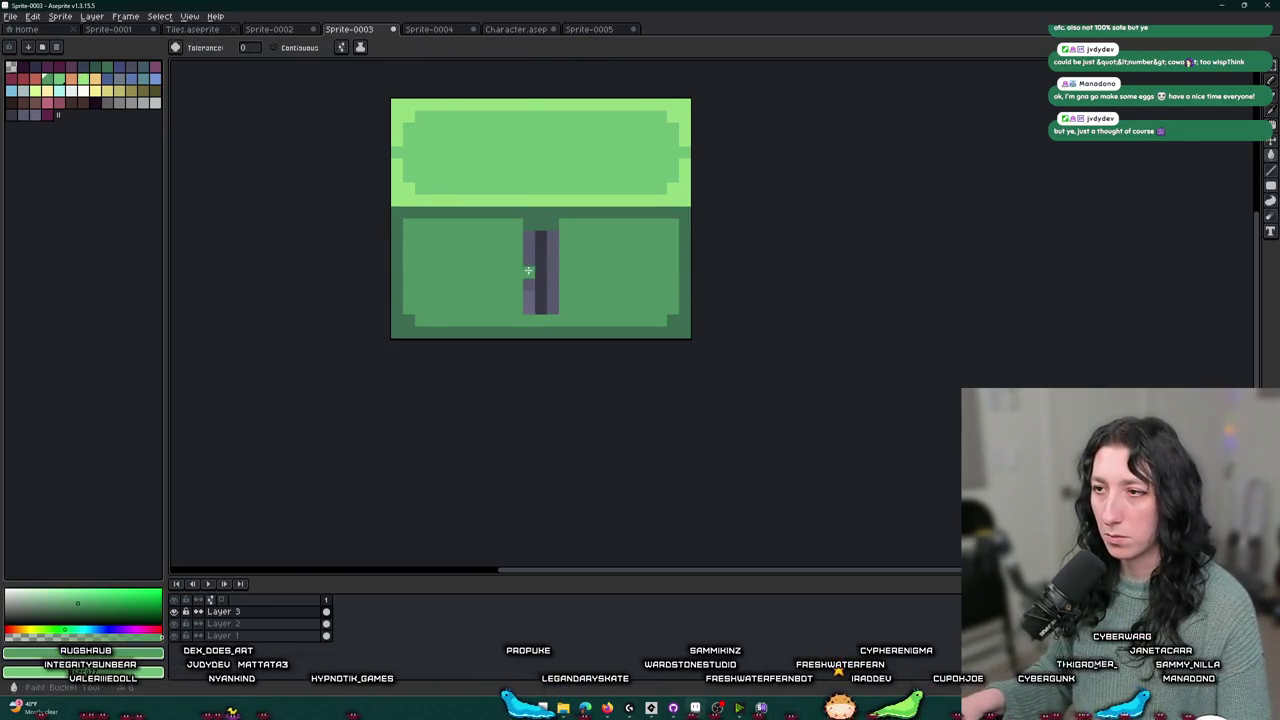
key(ctrl+z)
drag(558, 224, 558, 261)
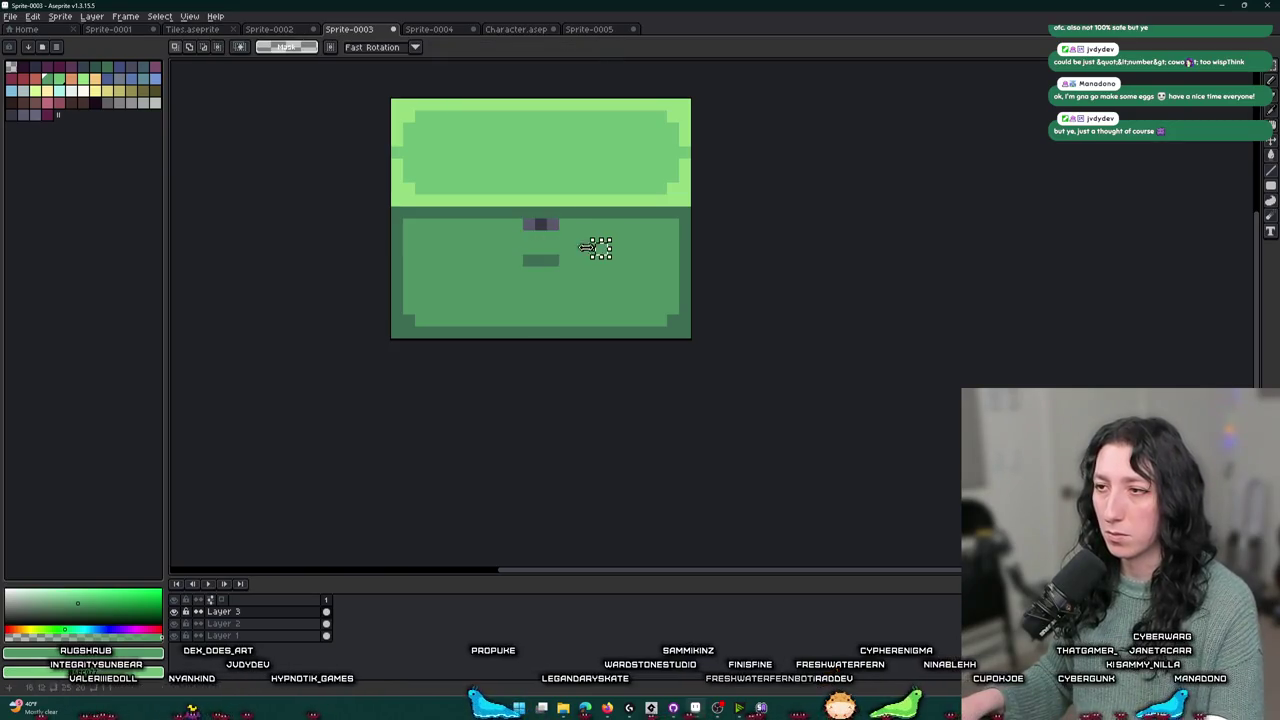
key(i)
alt+click(534, 246)
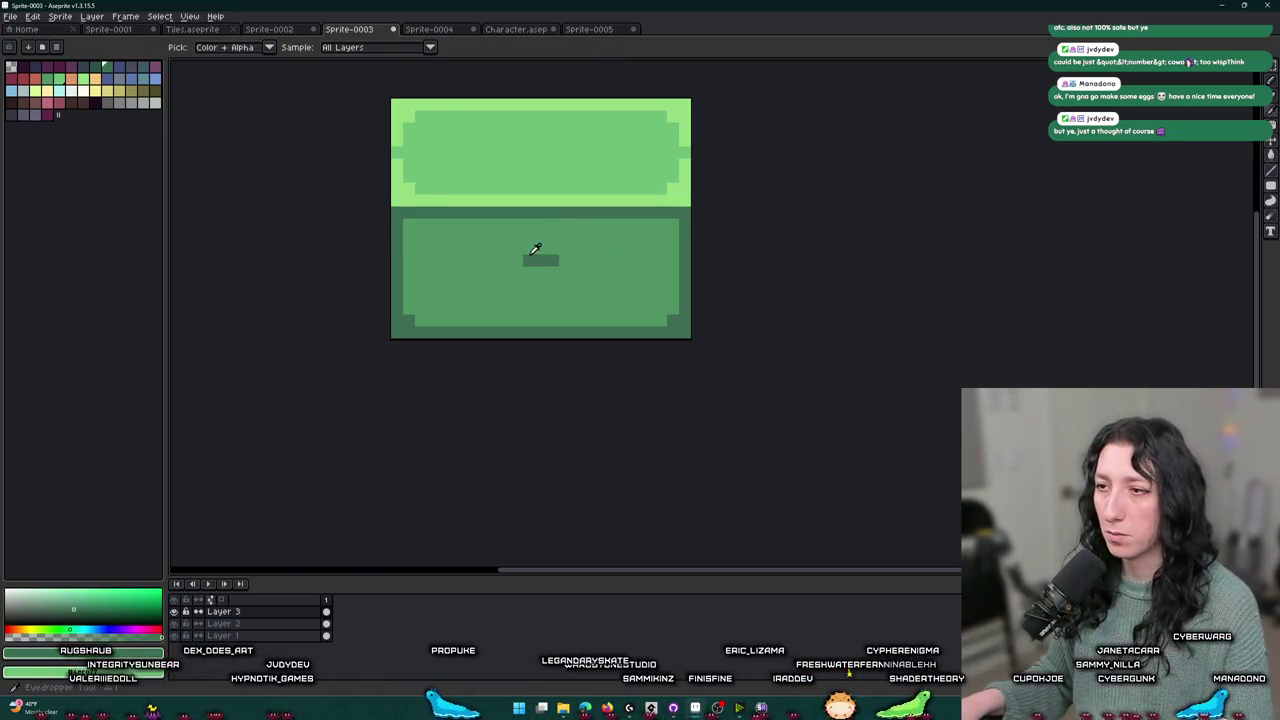
- Select the top part of the sprite and nudge the lid down 2 pixels
scroll(552, 253, down, 3)
scroll(552, 253, down, 2)
scroll(550, 251, up, 3)
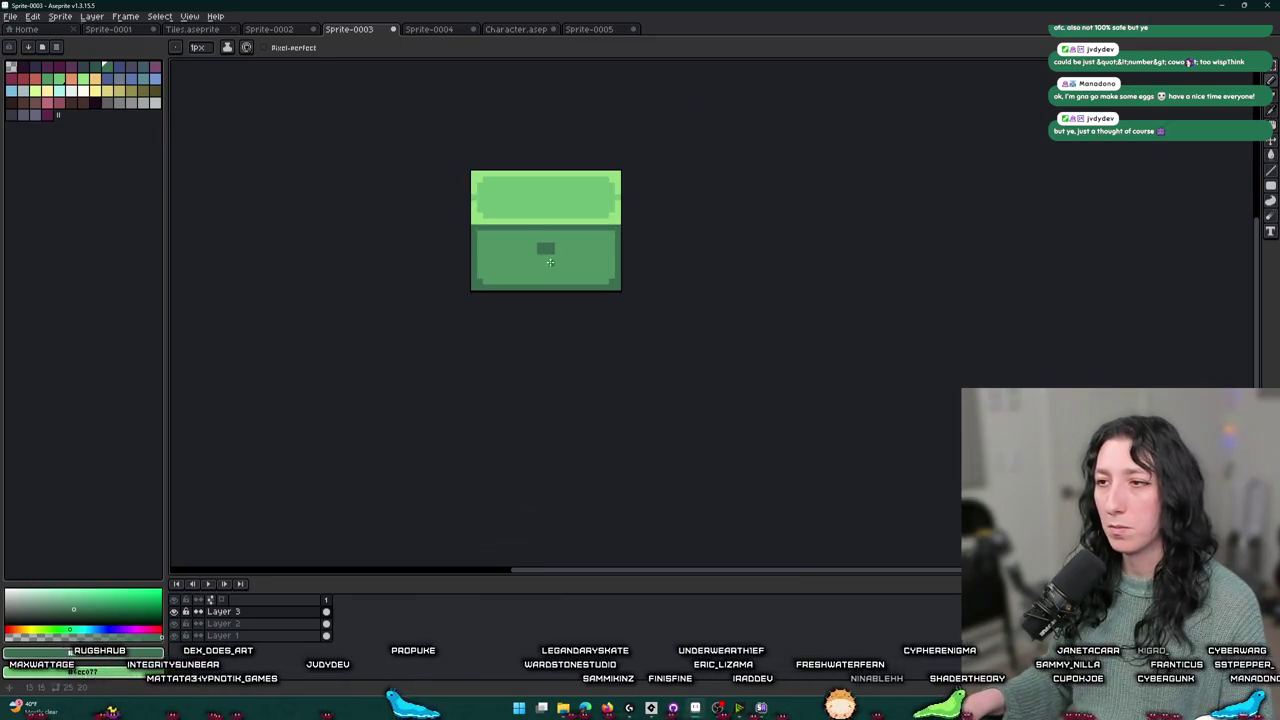
key(m)
scroll(500, 214, up, 4)
mouse_move(430, 105)
mouse_down()
mouse_move(771, 257)
mouse_move(823, 335)
mouse_up()
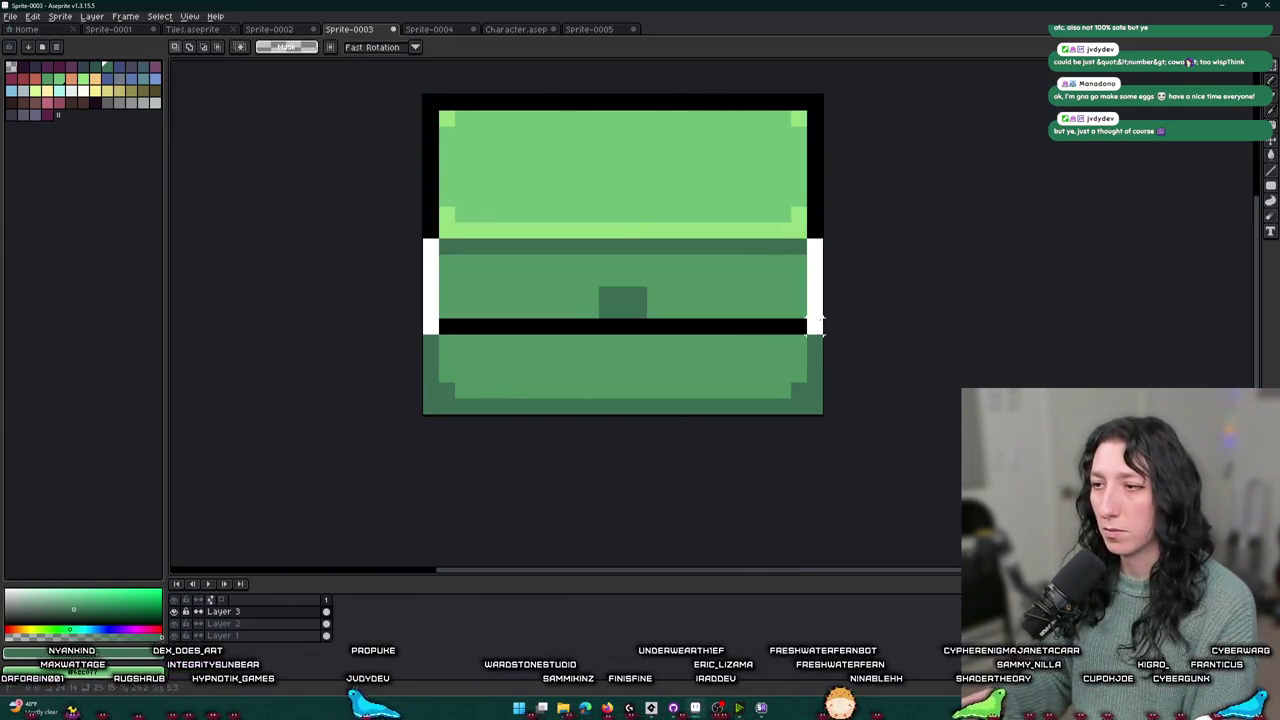
key(Down)
key(Down)
key(ctrl+d)
- Repaint the lock area with the Pencil into a small dark cross-shaped lock
scroll(630, 340, up, 2)
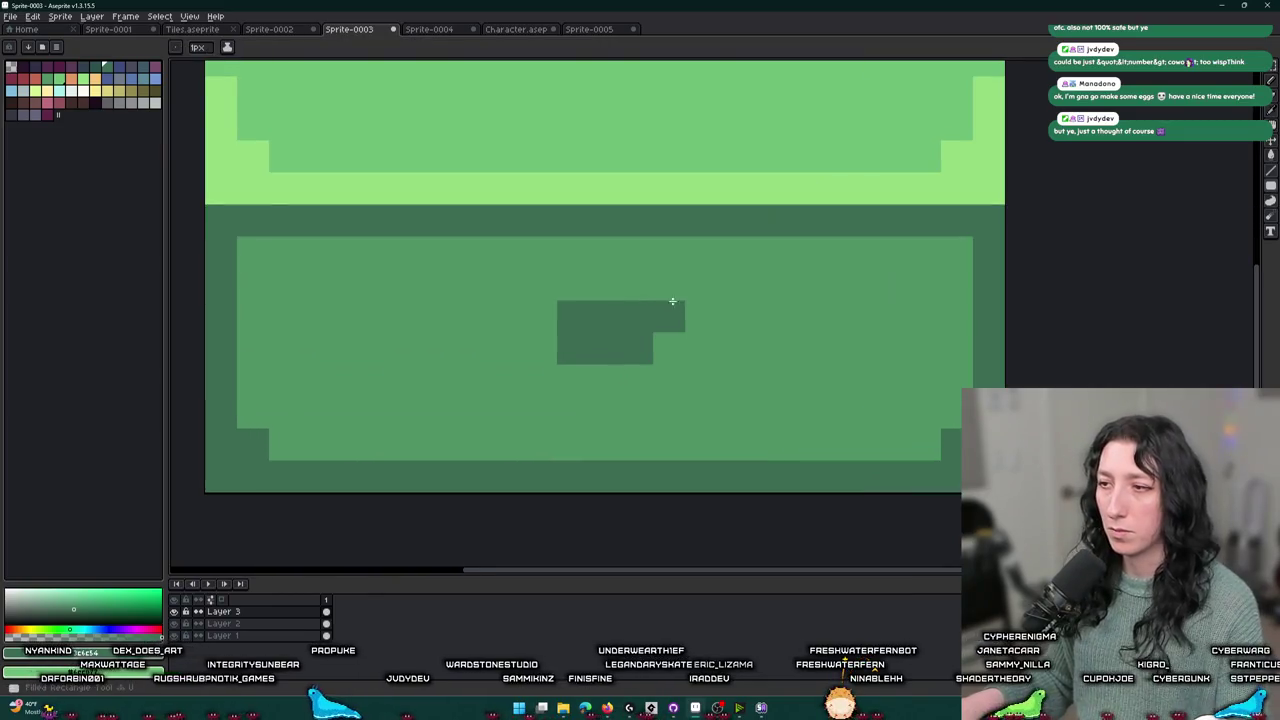
key(v)
key(i)
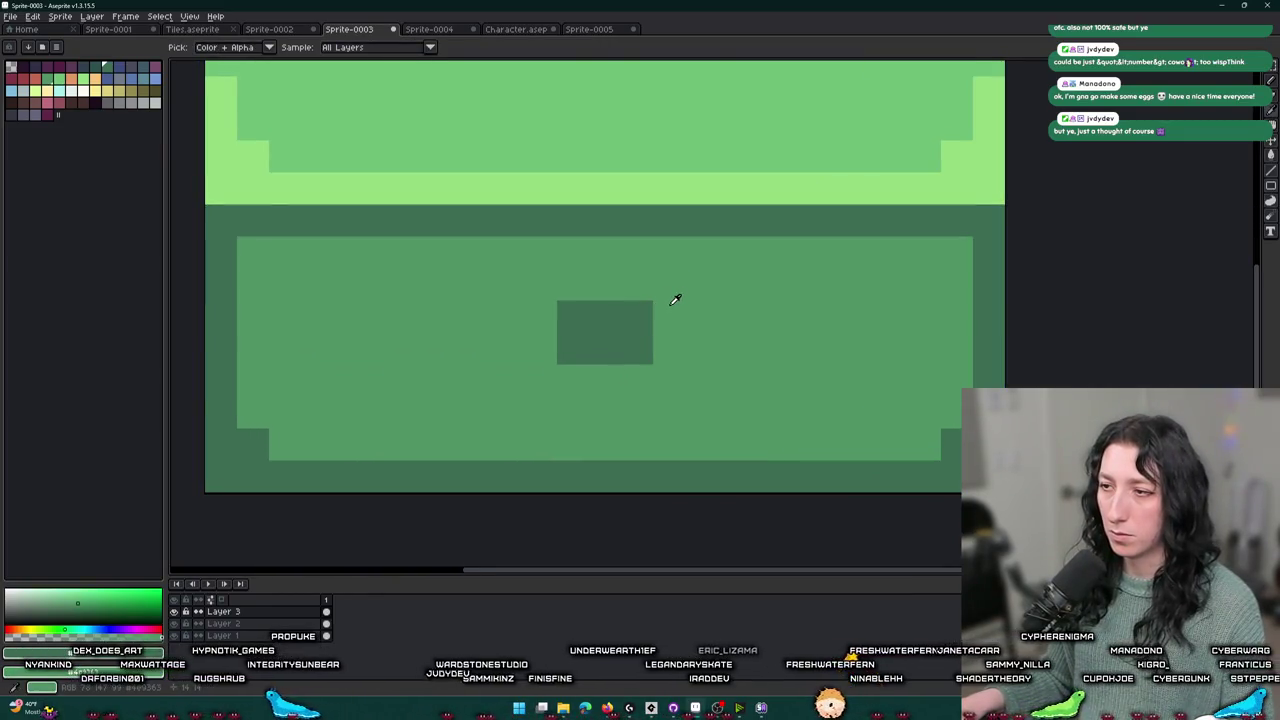
key(b)
click(636, 317)
click(636, 349)
click(572, 317)
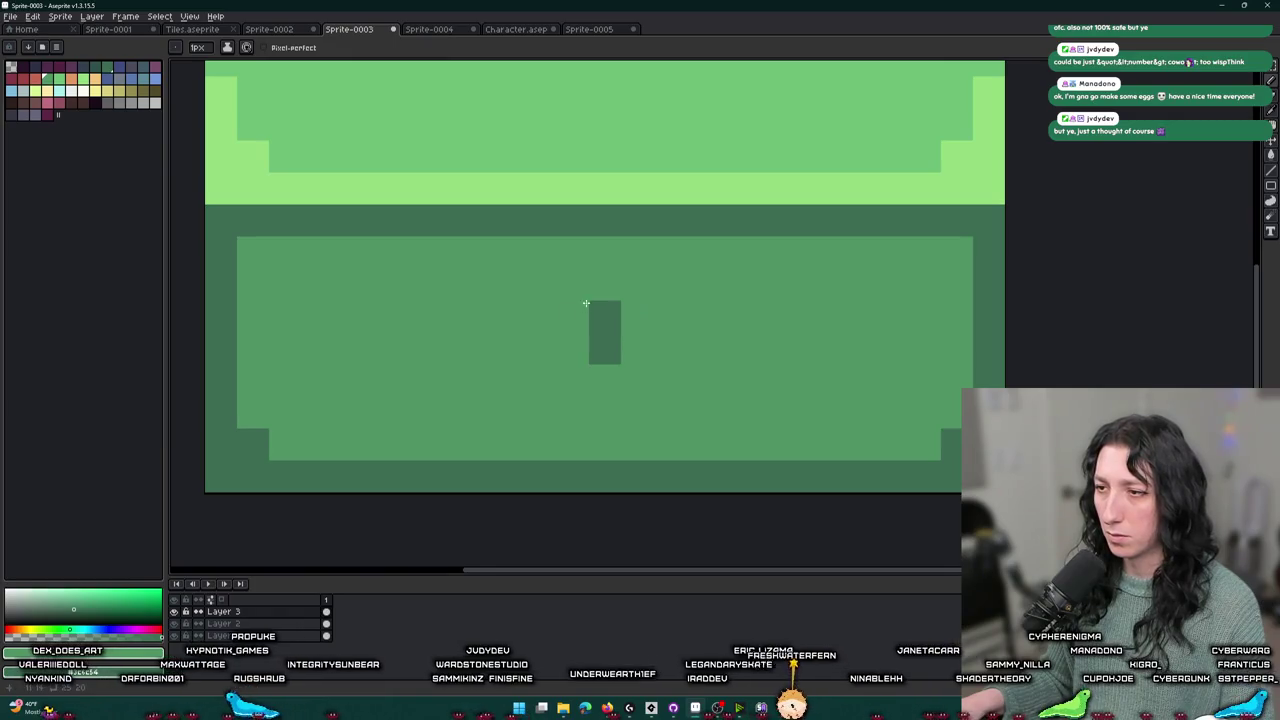
right_click(604, 284)
right_click(604, 380)
right_click(572, 316)
right_click(636, 316)
- Add dark pixels beside the lock bar, then undo those strokes
scroll(687, 374, down, 3)
scroll(687, 374, down, 3)
scroll(666, 355, up, 5)
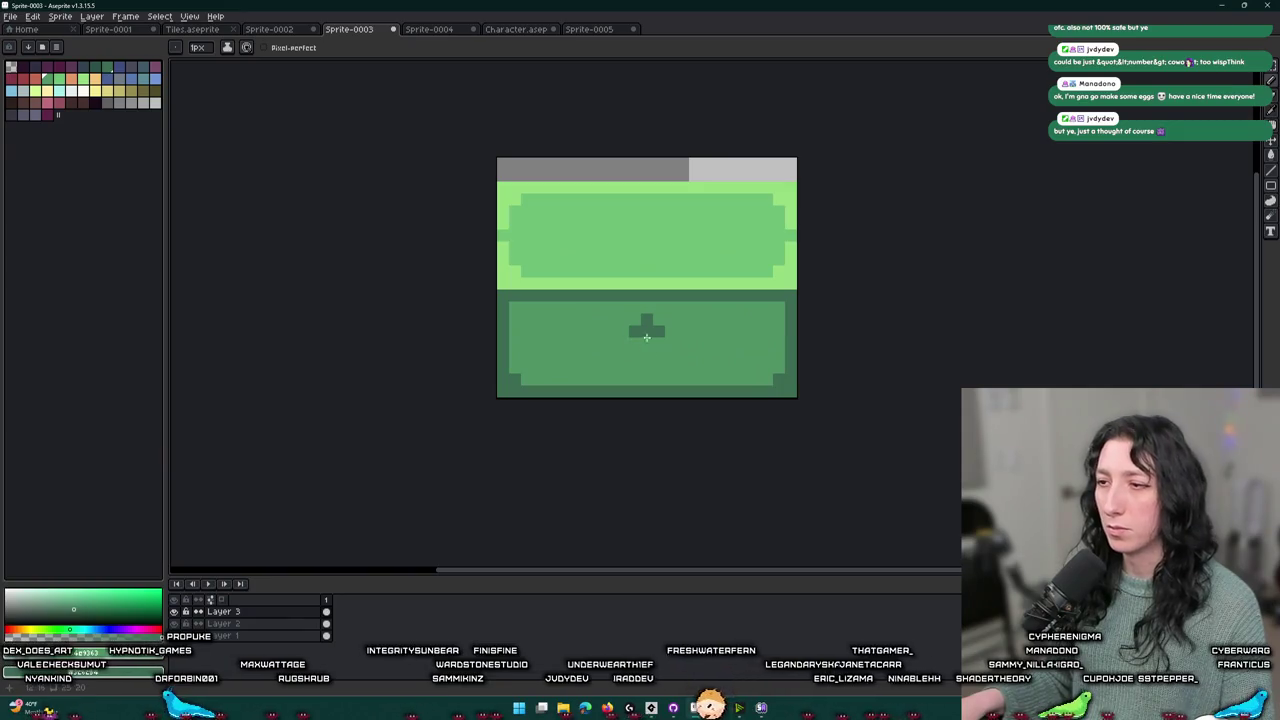
scroll(656, 330, down, 3)
scroll(660, 345, up, 5)
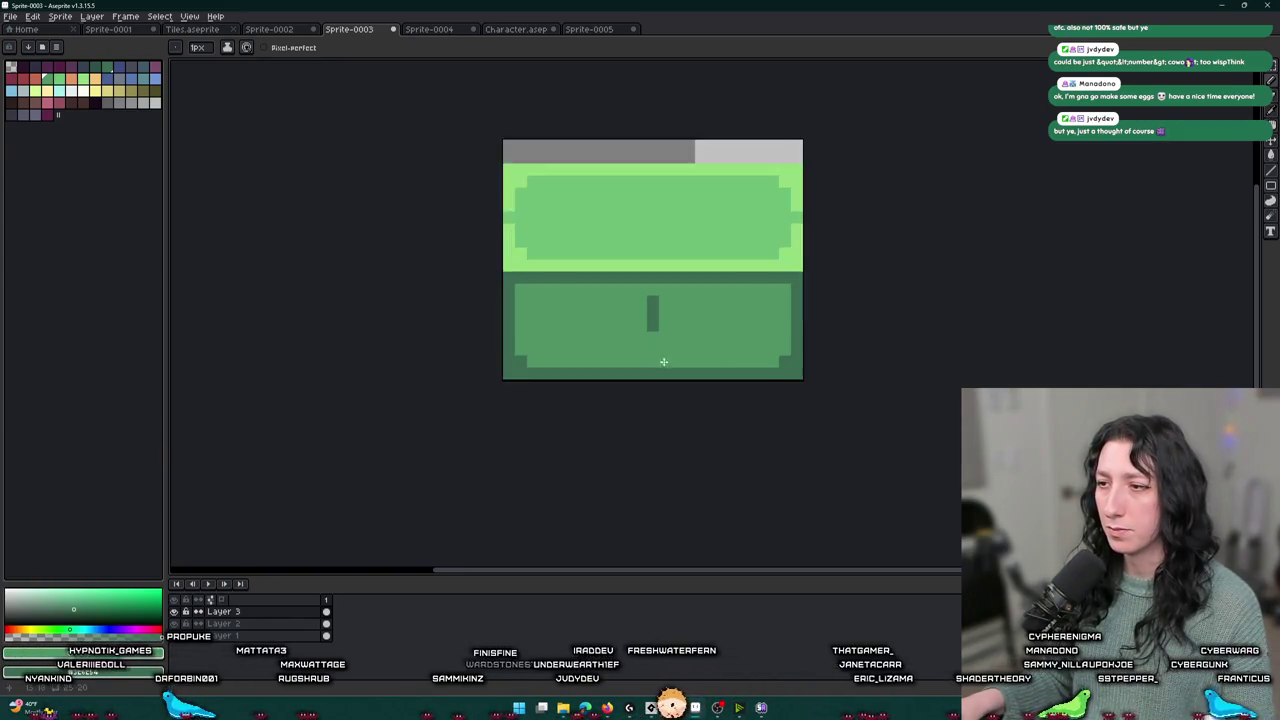
mouse_move(624, 285)
mouse_down()
mouse_move(627, 262)
mouse_move(677, 294)
mouse_move(632, 305)
mouse_up()
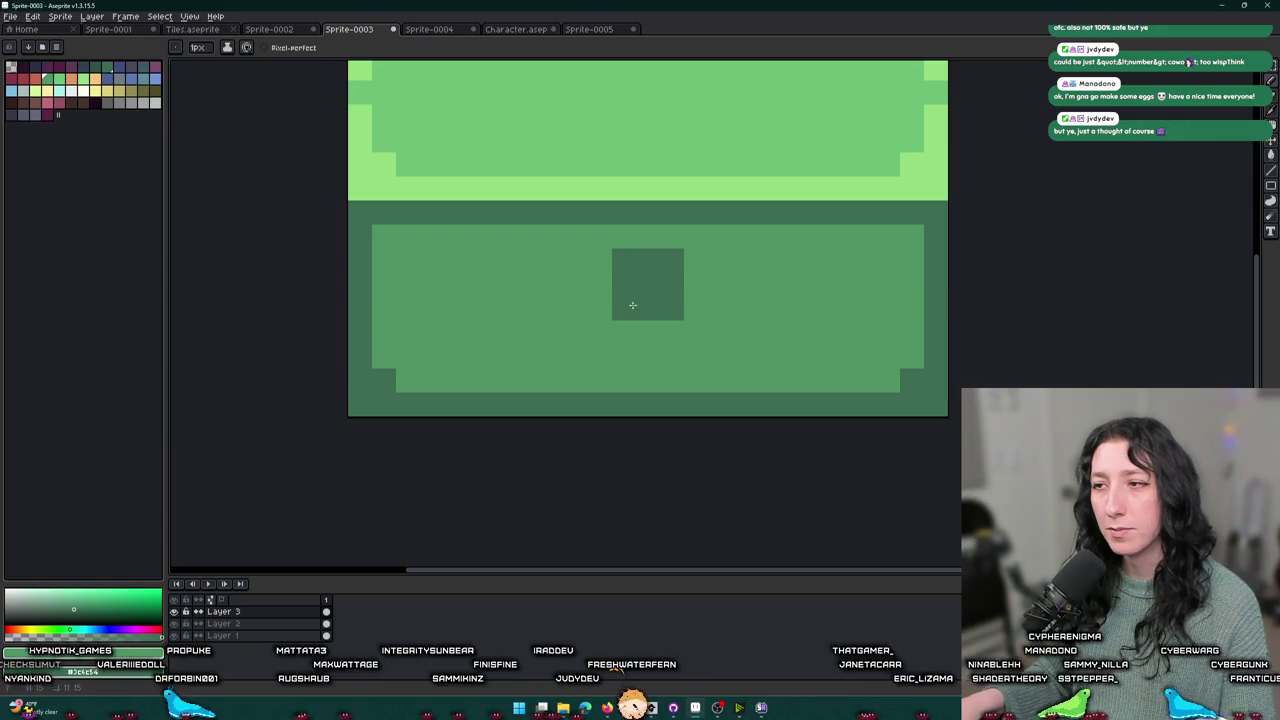
scroll(650, 335, down, 4)
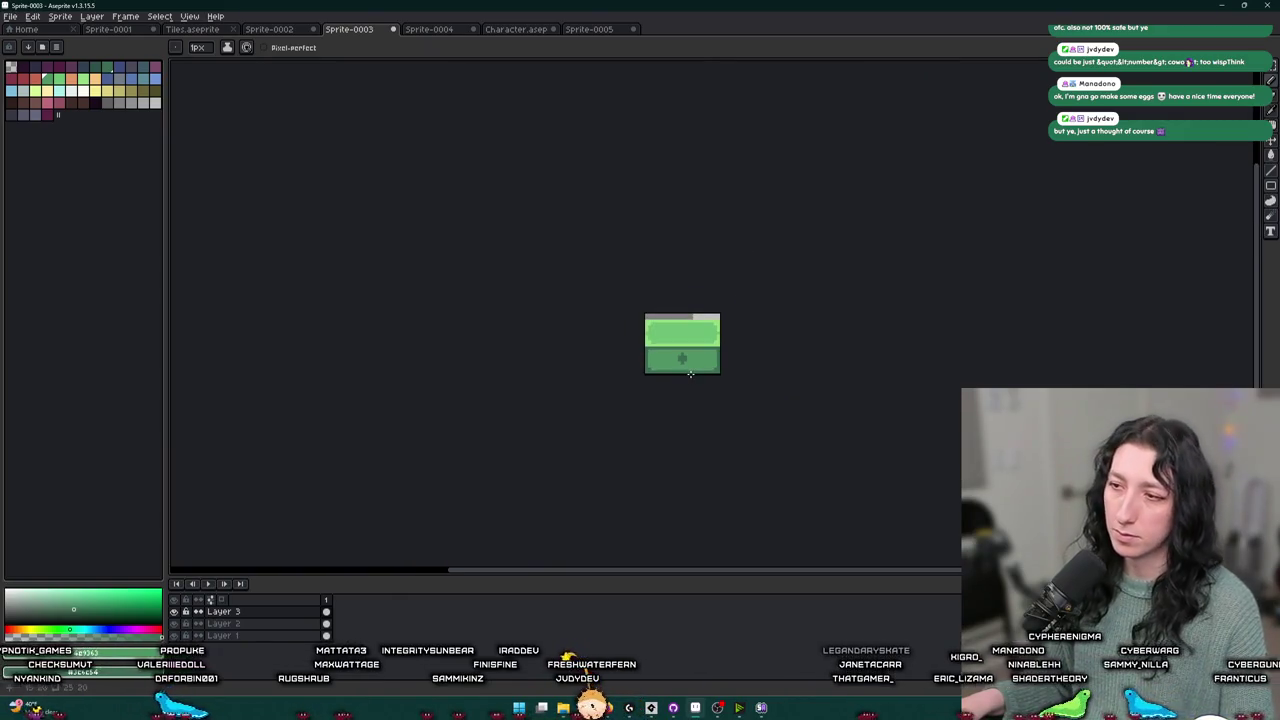
scroll(678, 350, up, 2)
key(ctrl+z)
key(ctrl+z)
key(ctrl+z)
scroll(677, 350, up, 3)
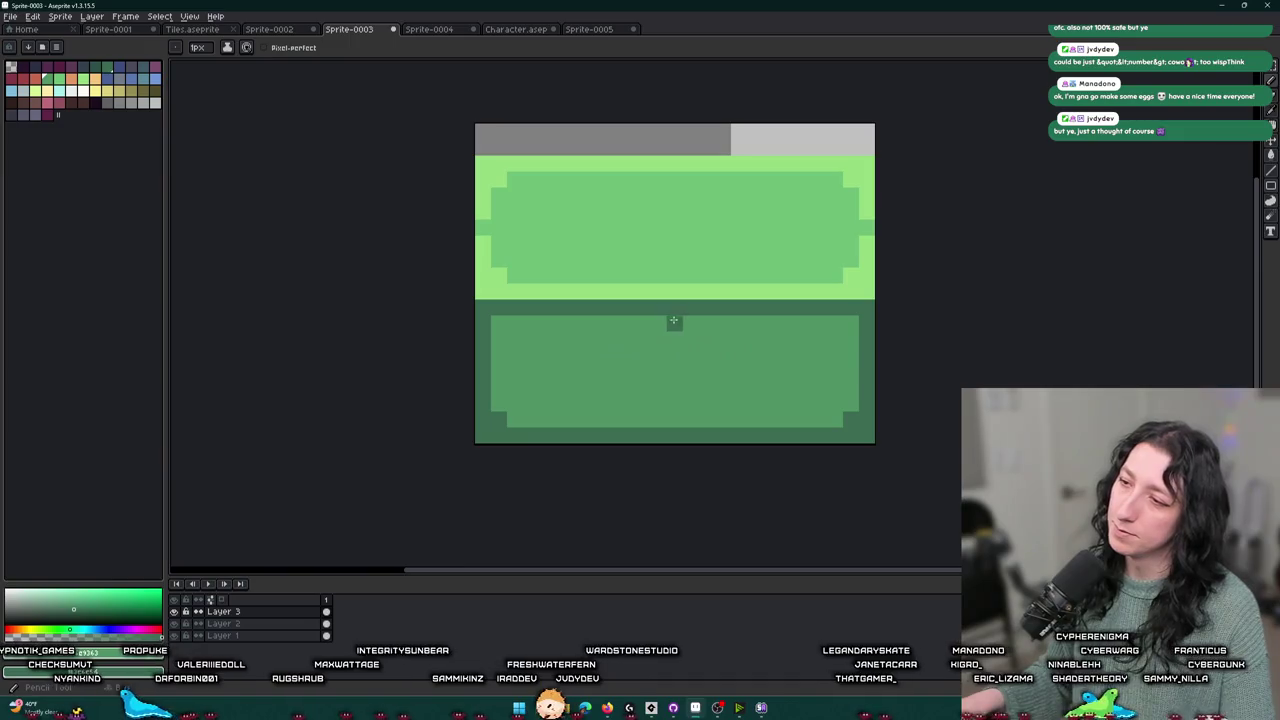
scroll(684, 318, down, 4)
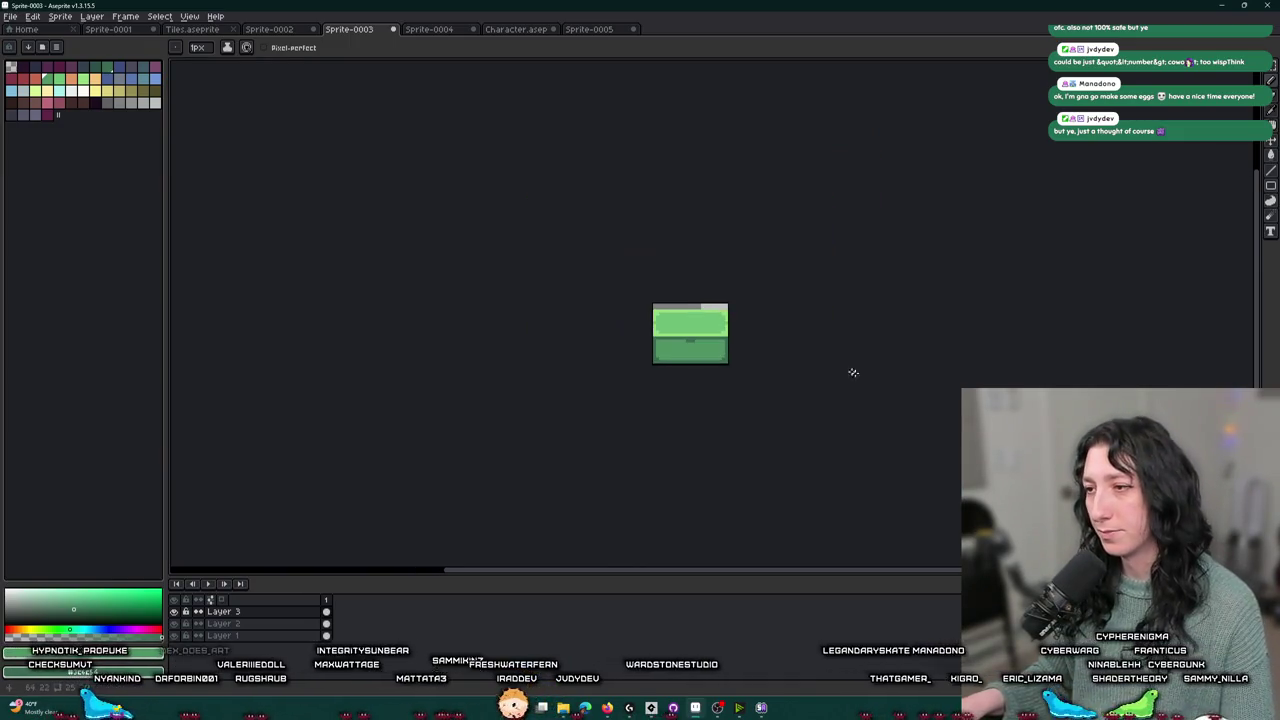
scroll(652, 330, up, 3)
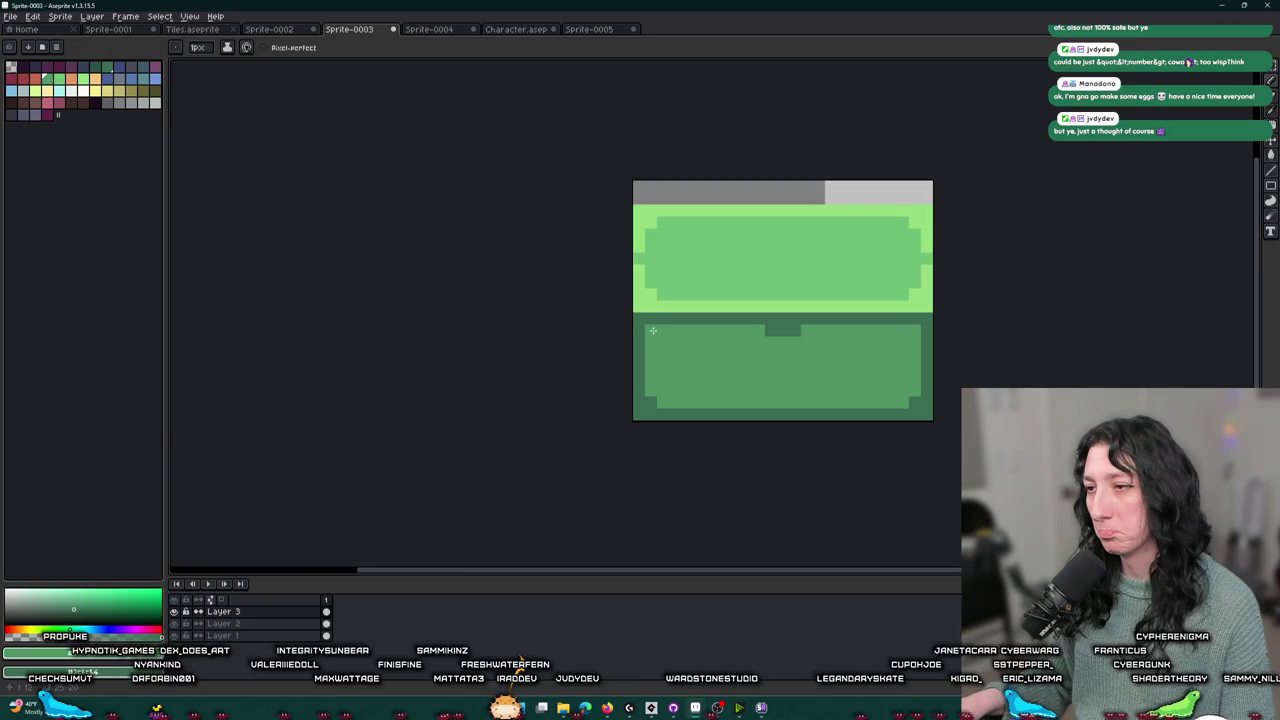
scroll(916, 330, down, 3)
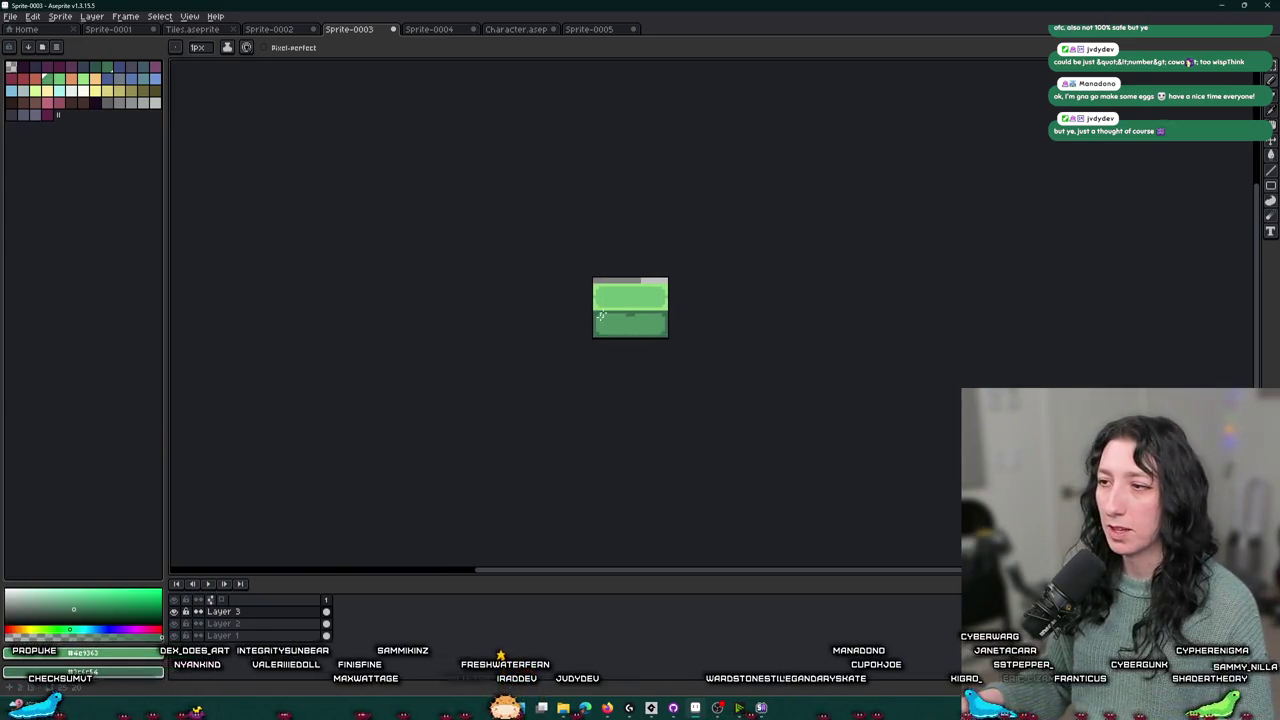
- Export the sprite as ChestLoot0.png and switch back to GameMaker
click(62, 16)
key(ctrl+alt+shift+s)
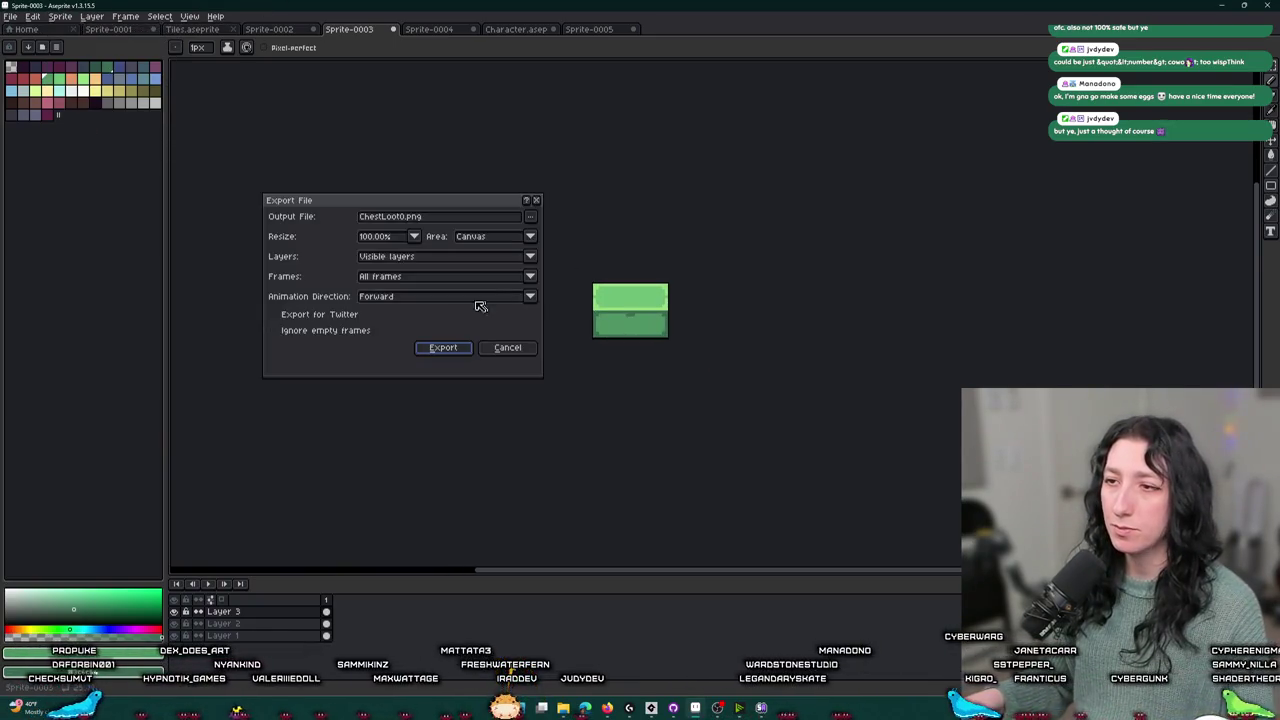
click(433, 347)
key(alt+Tab)
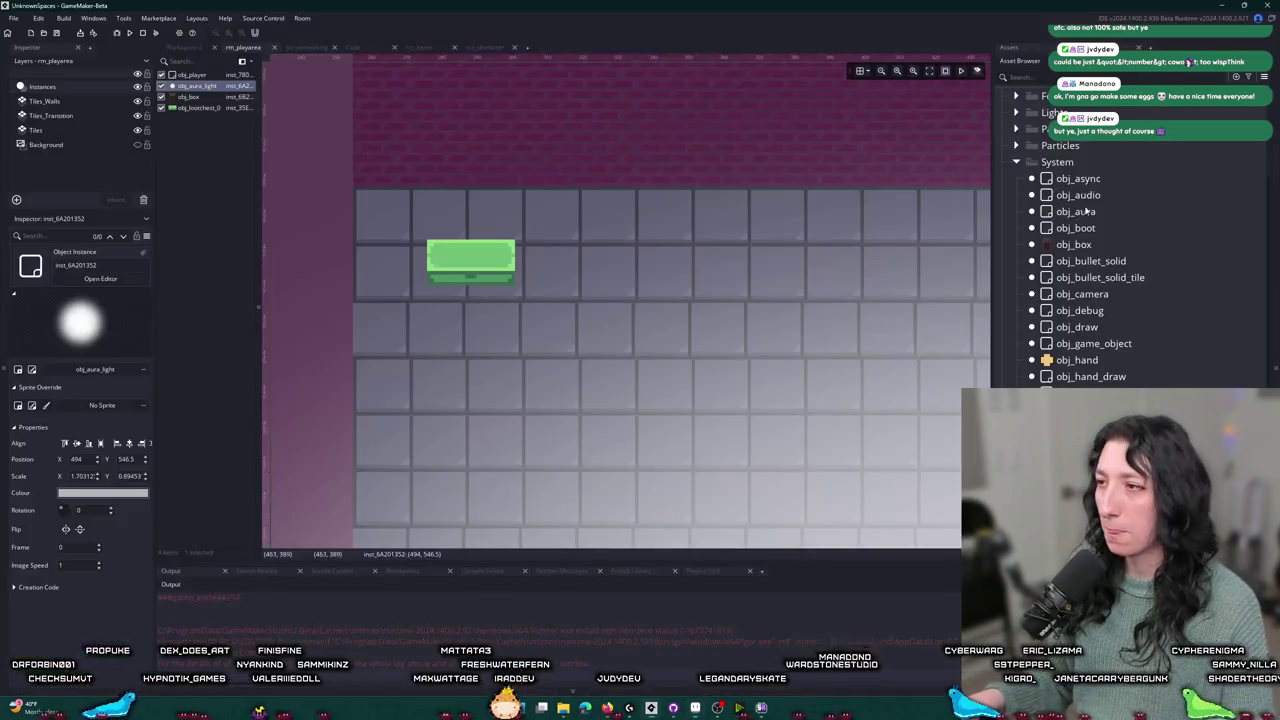
- Reimport ChestLoot0.png into spr_lootchest_0, replacing the old image
key(ctrl+Tab)
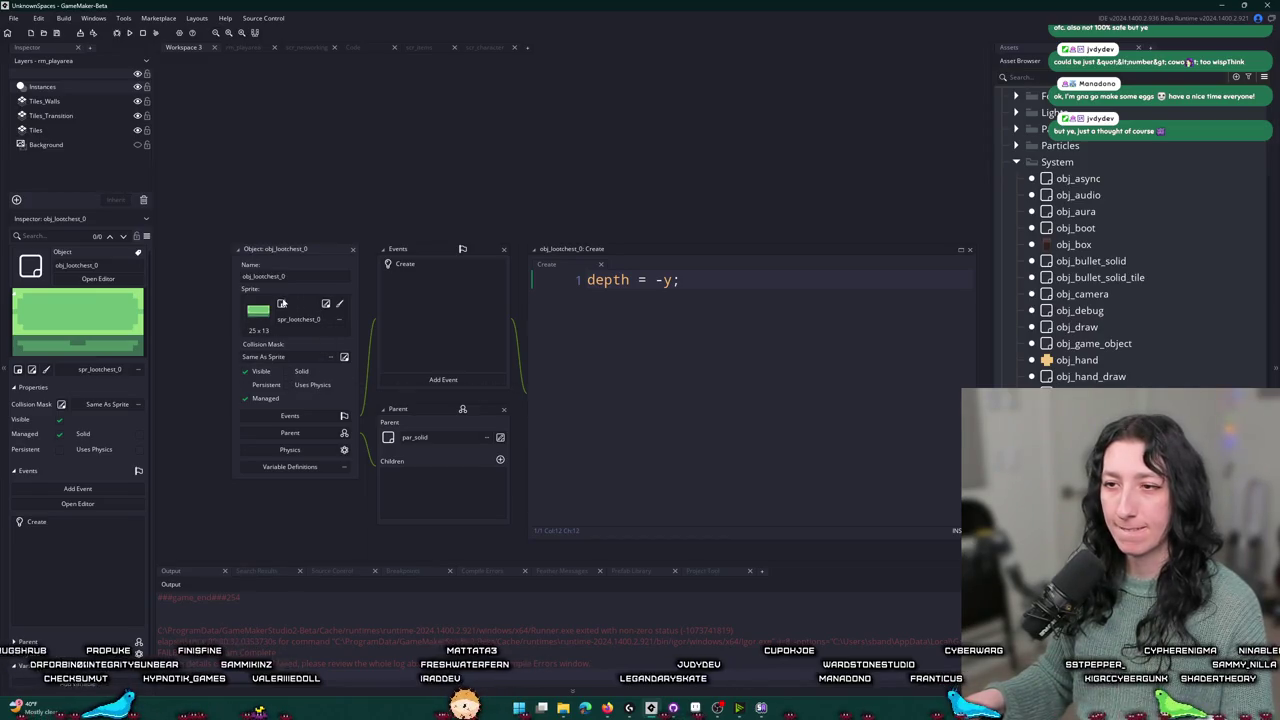
click(325, 303)
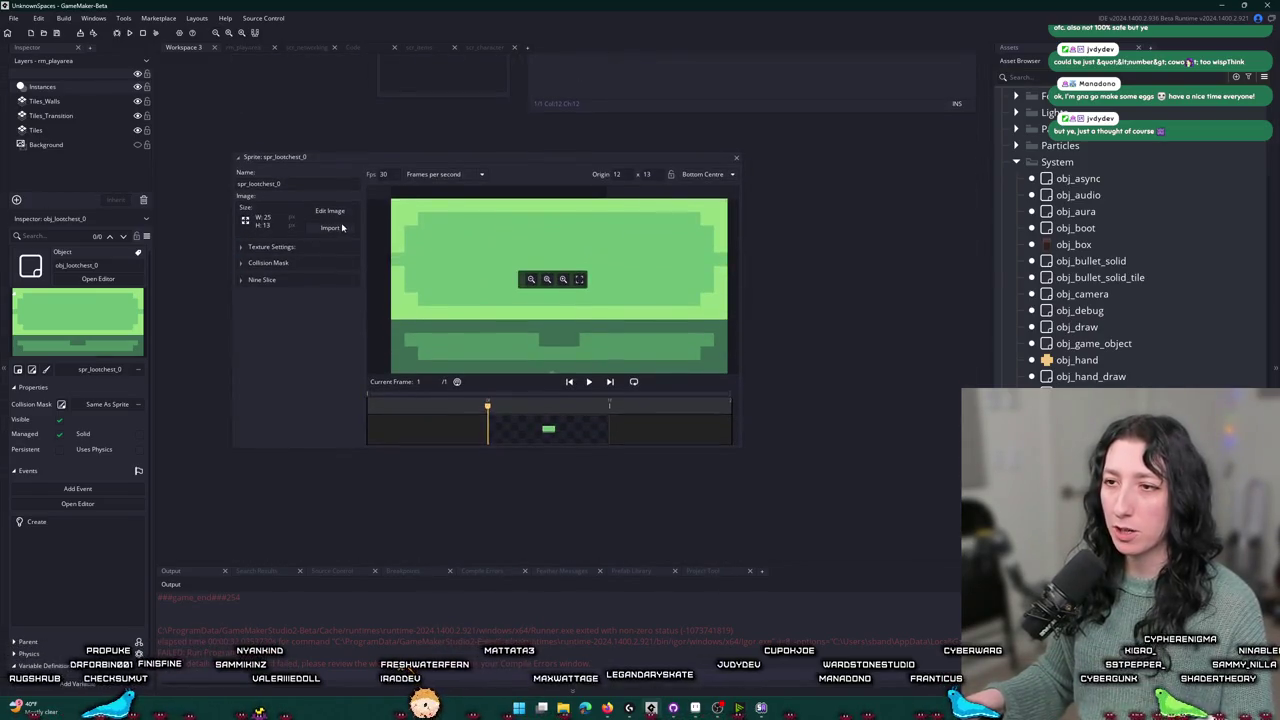
click(331, 228)
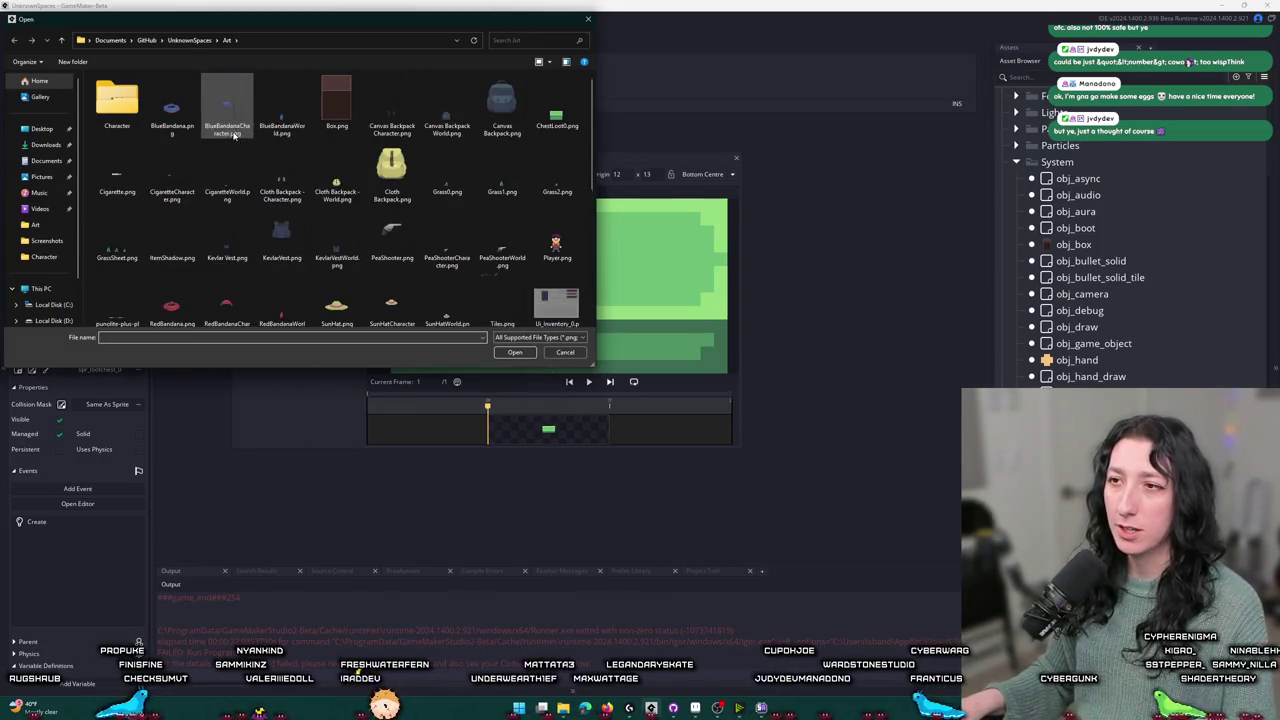
double_click(556, 112)
click(680, 371)
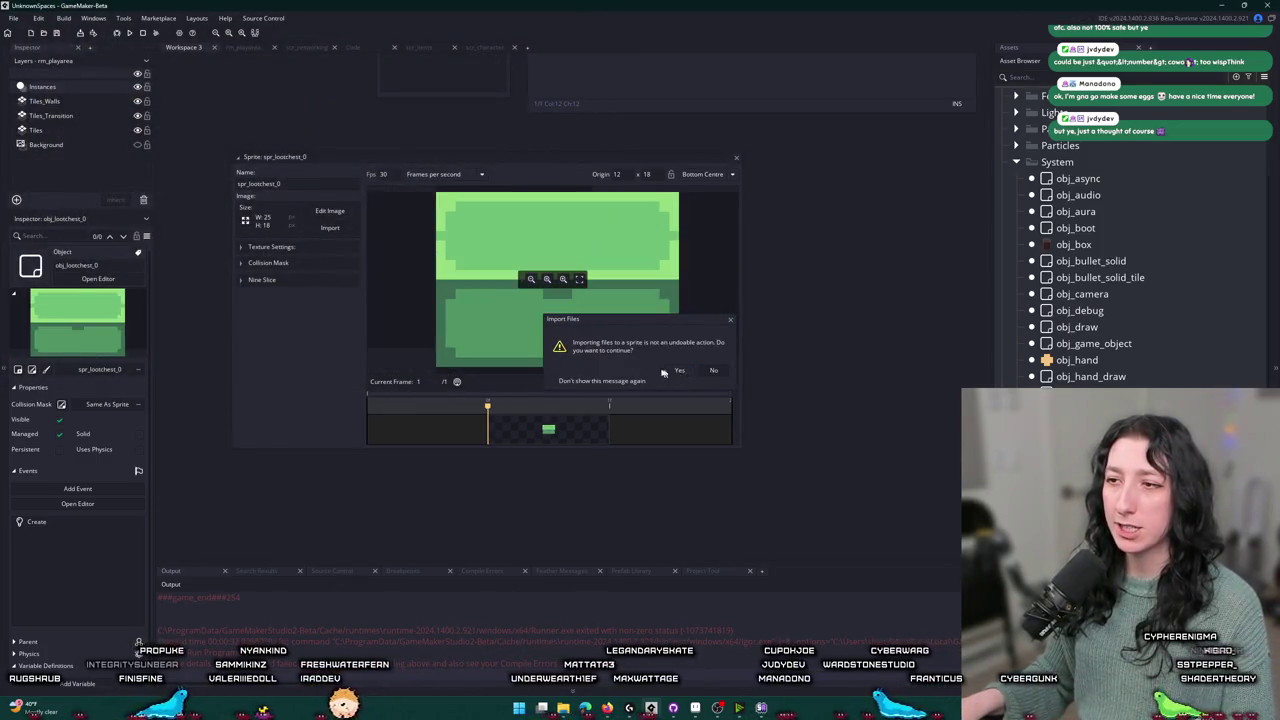
- Lower the collision mask's top edge to the sprite's middle, then return to rm_playarea
click(284, 269)
drag(441, 204, 440, 261)
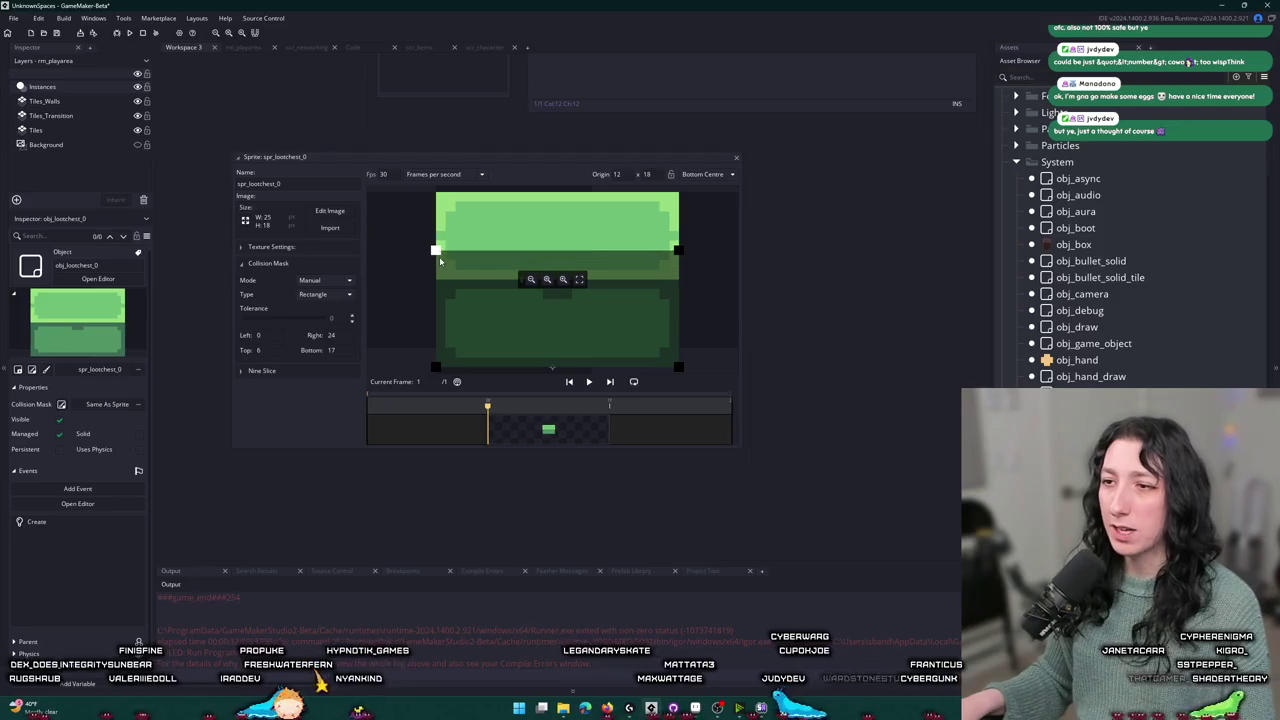
click(737, 160)
click(243, 48)
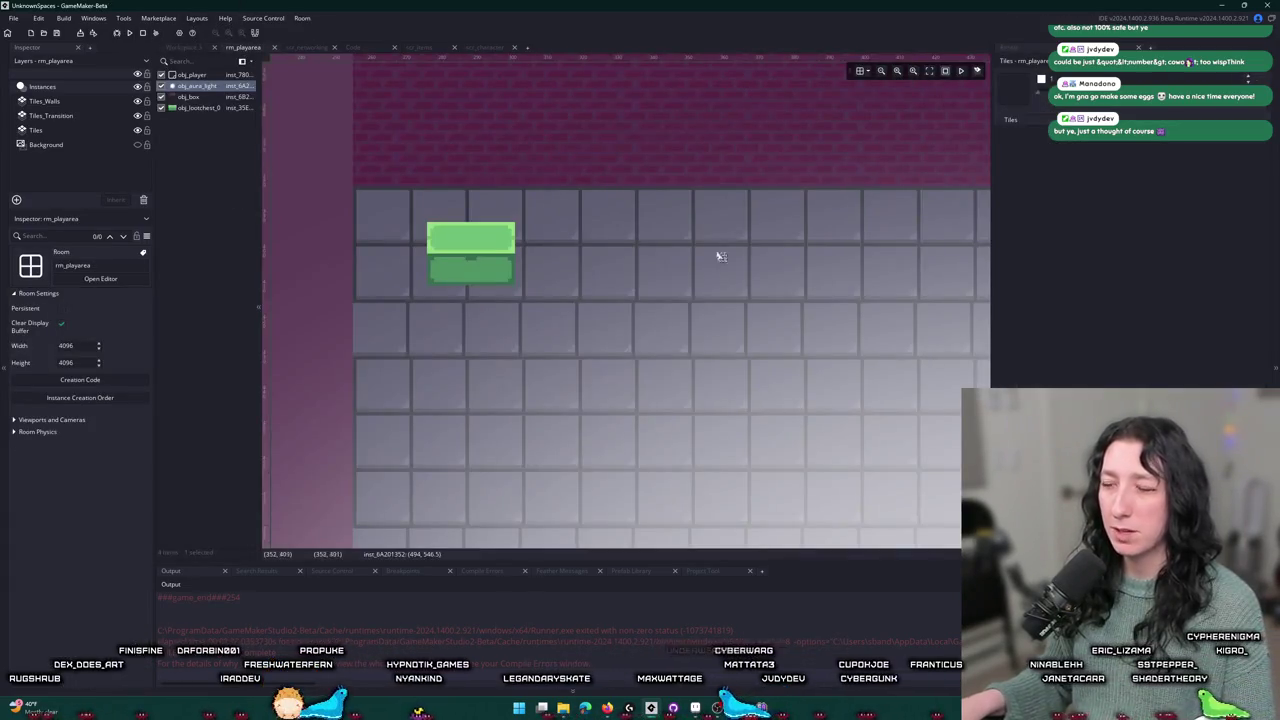
scroll(520, 297, down, 4)
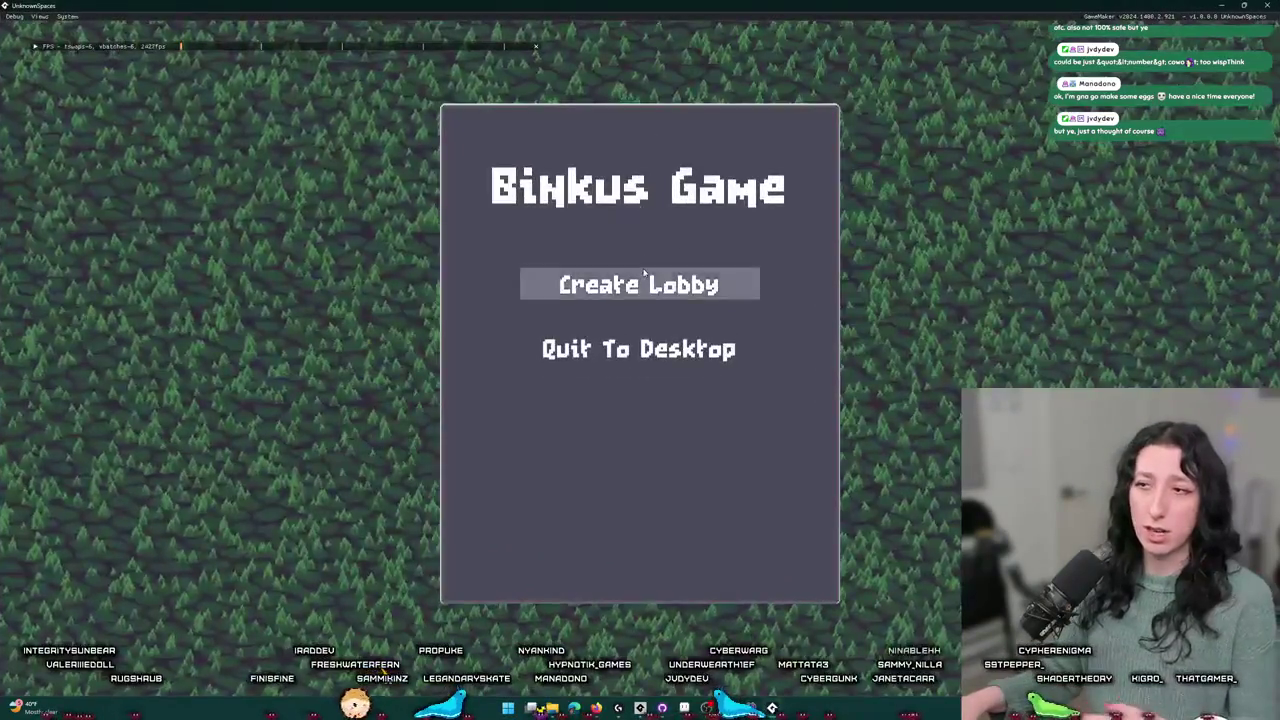
- Create a lobby, walk the player around and onto the chest, then close the game with Alt+F4
click(644, 272)
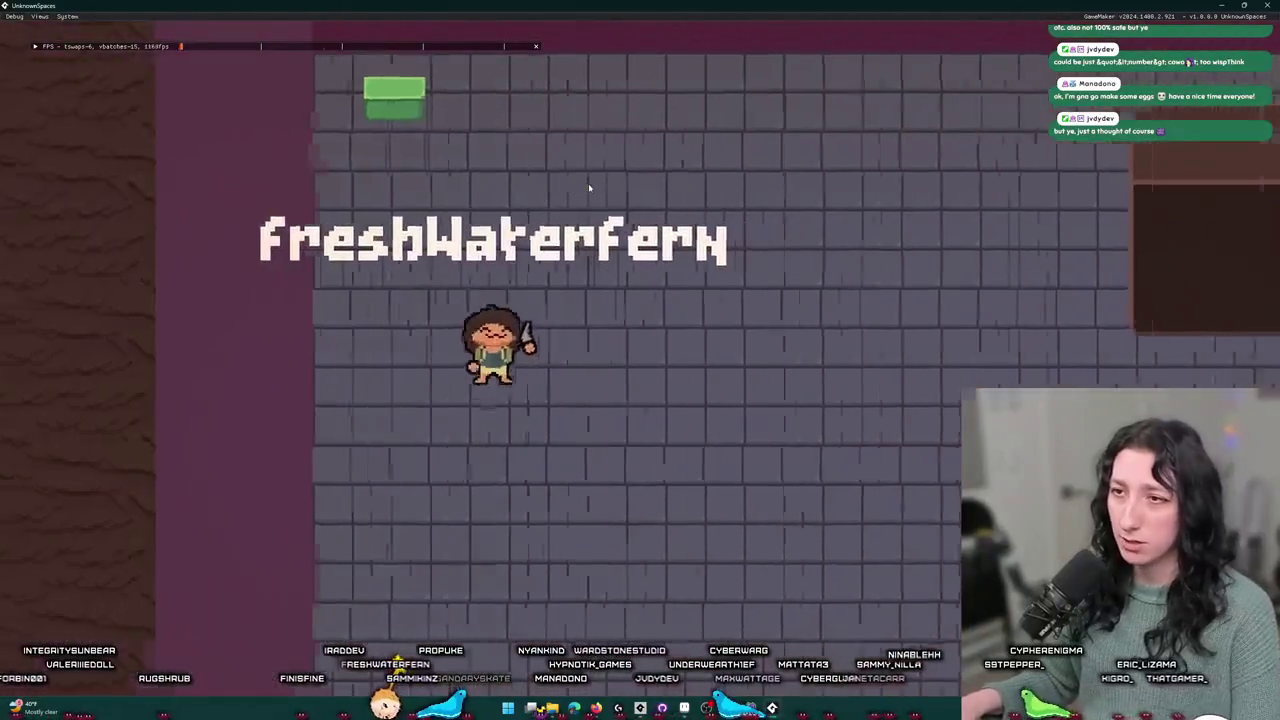
key(w)
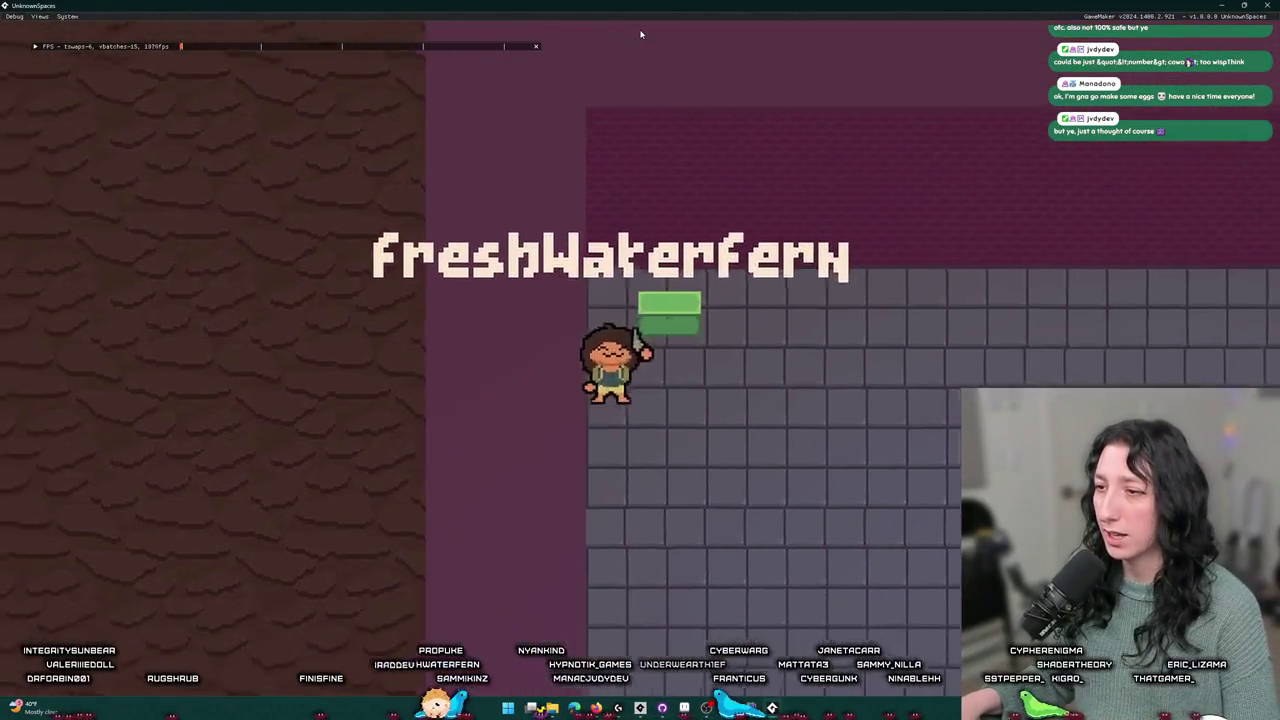
key(w)
key(d)
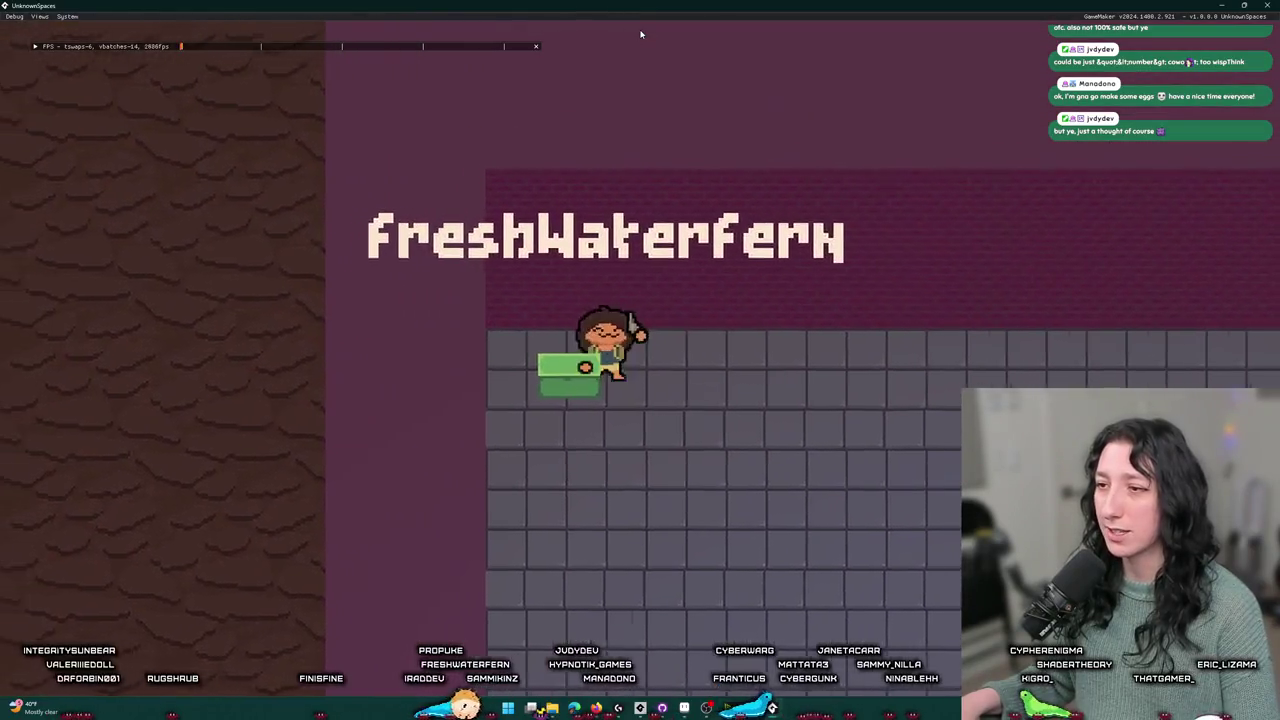
key(a)
key(s)
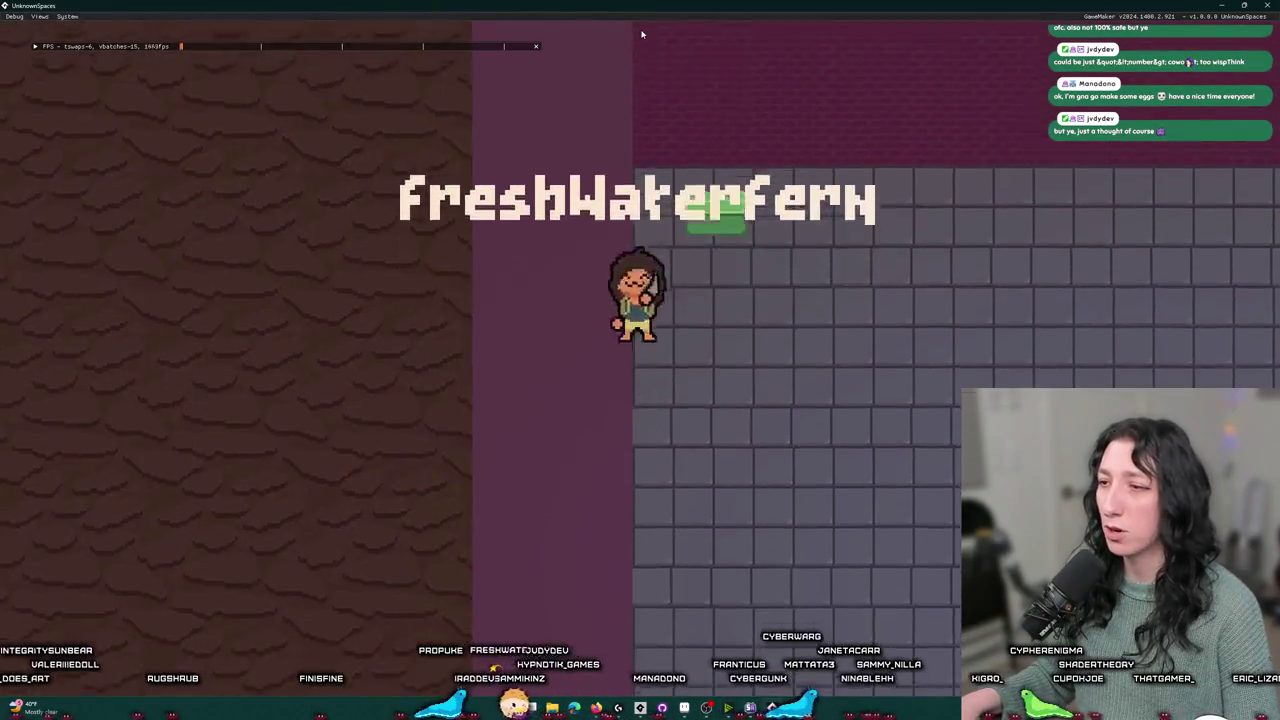
key(w)
key(d)
key(a)
key(s)
key(d)
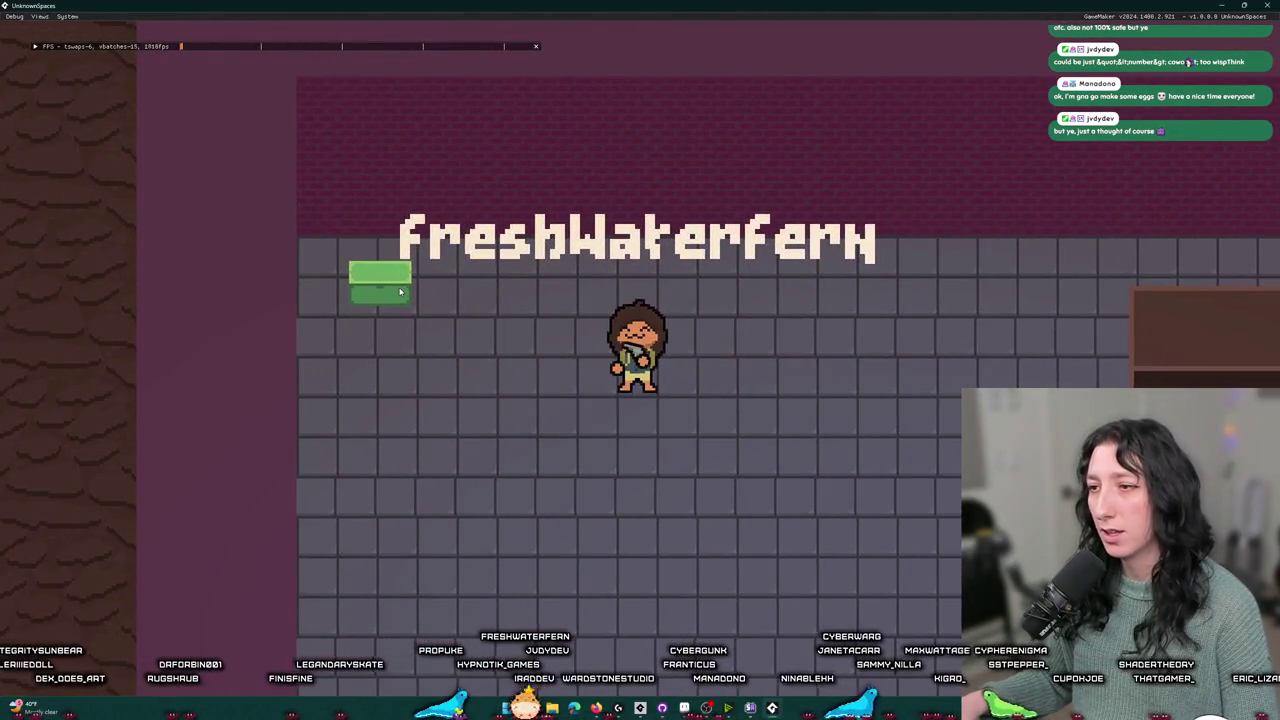
key(a)
key(w)
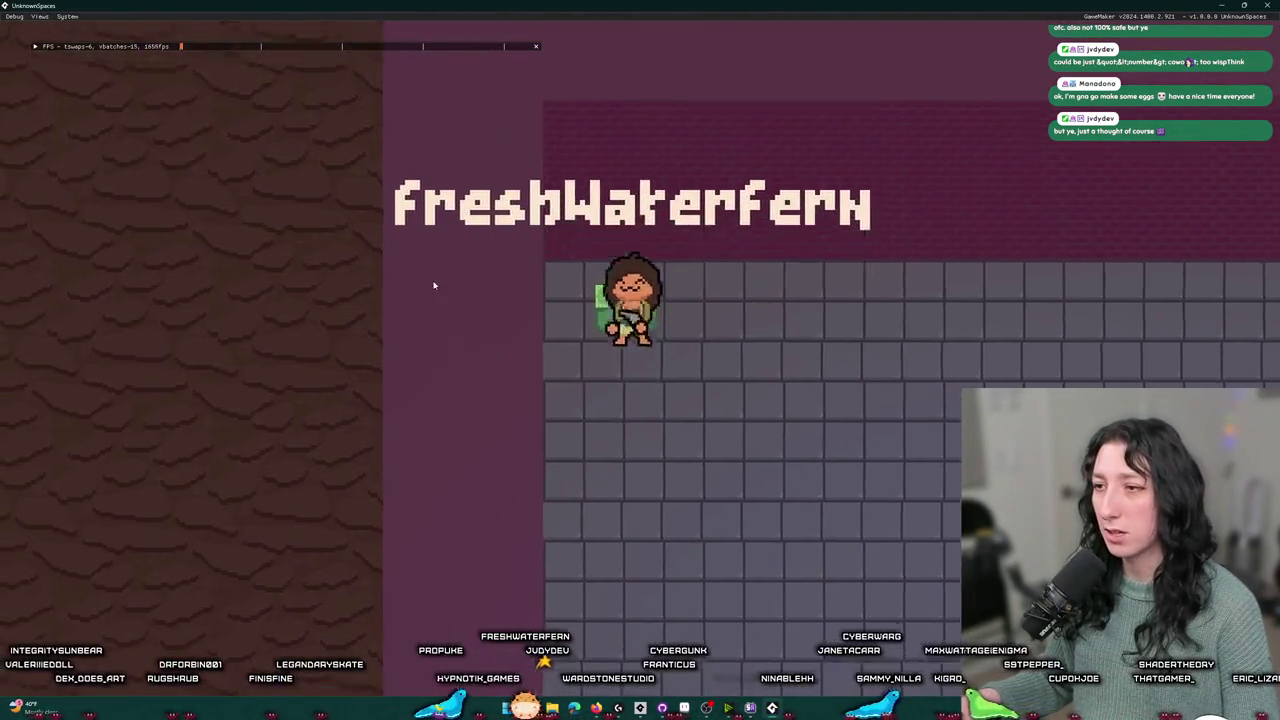
key(d)
key(i)
key(i)
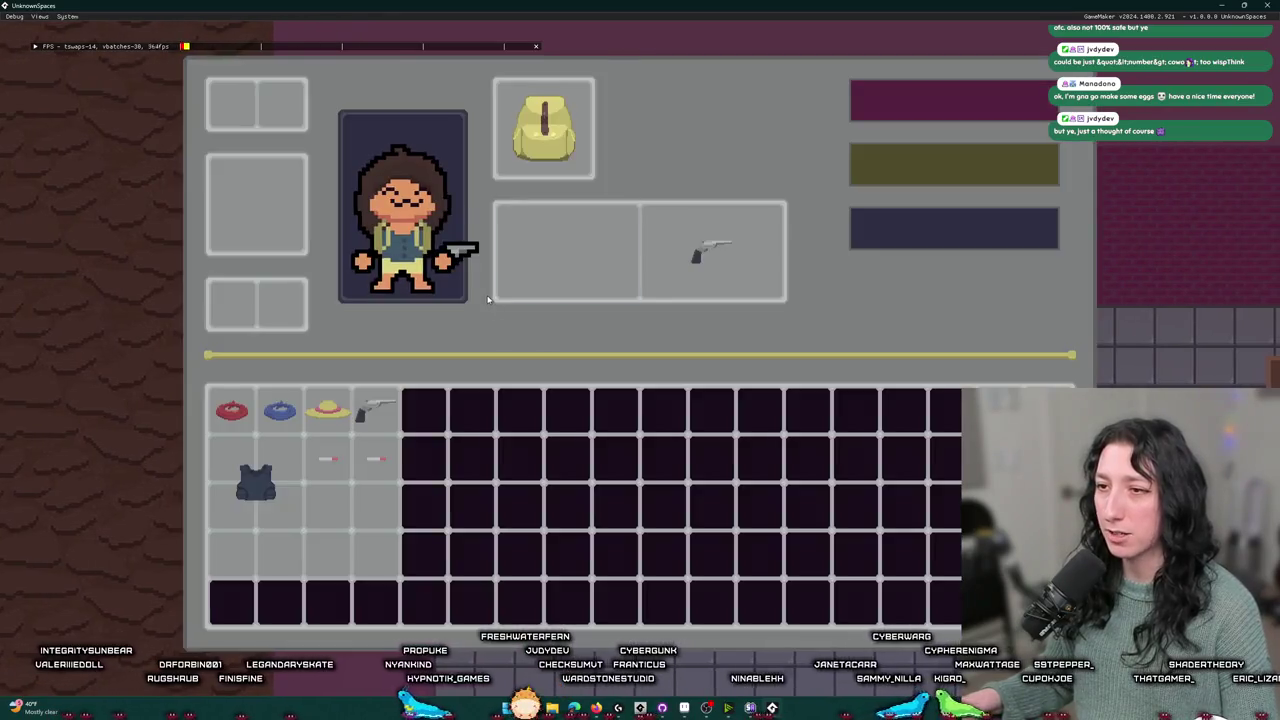
key(s)
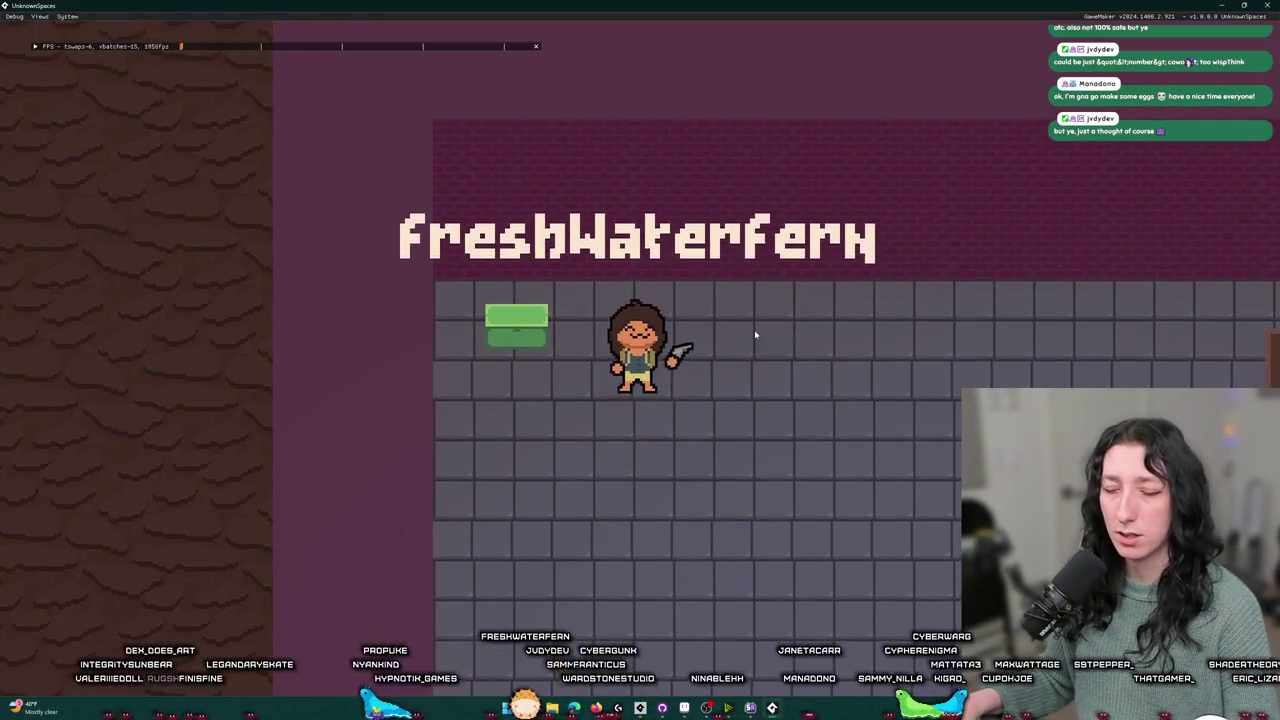
key(s)
key(w)
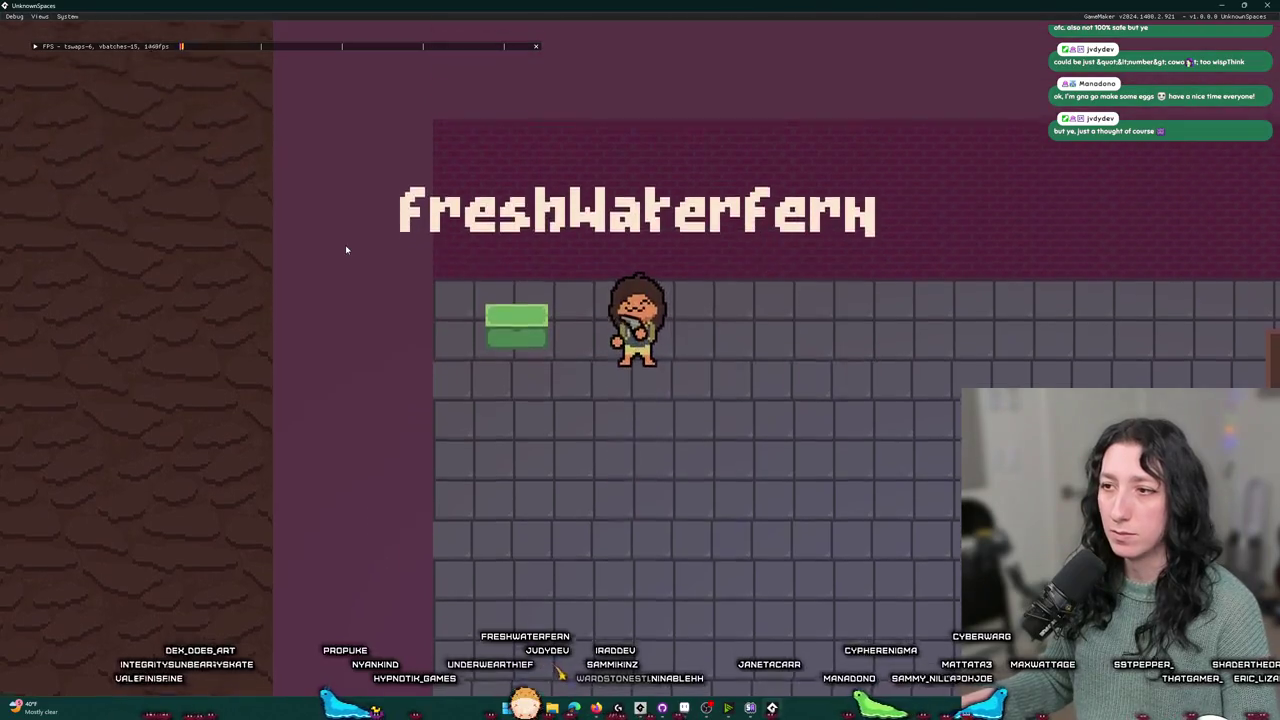
key(a)
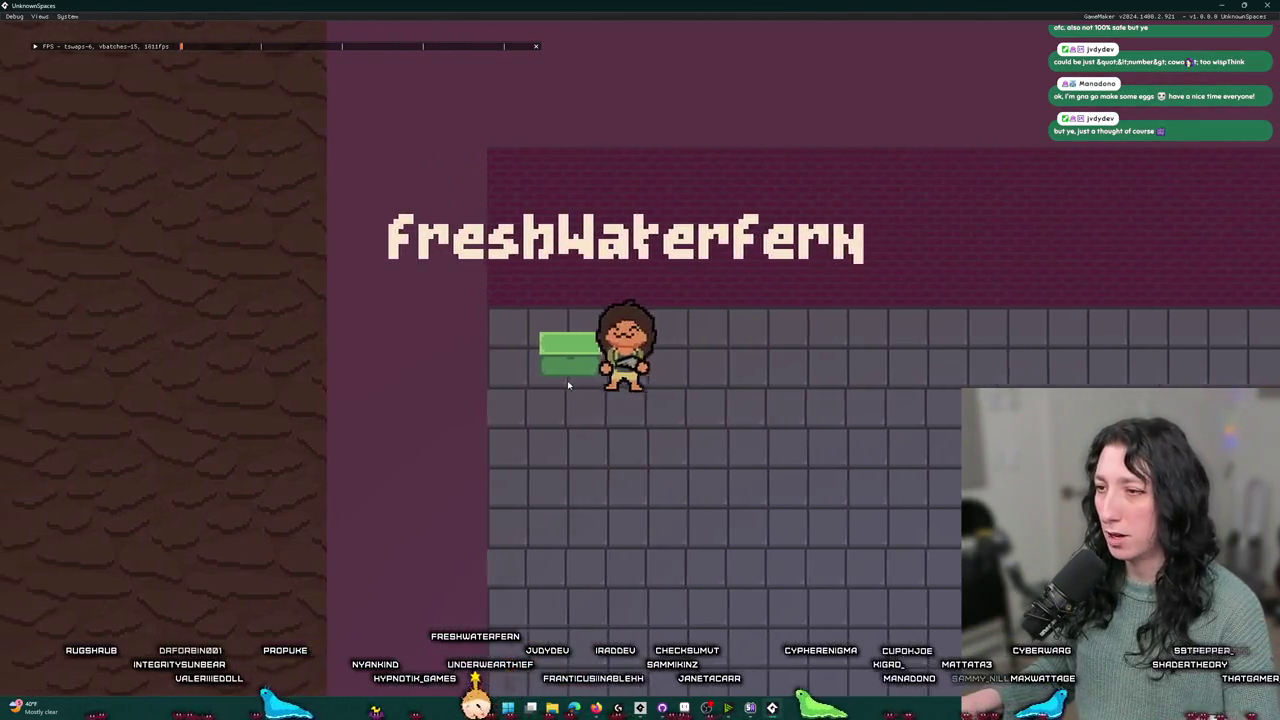
key(d)
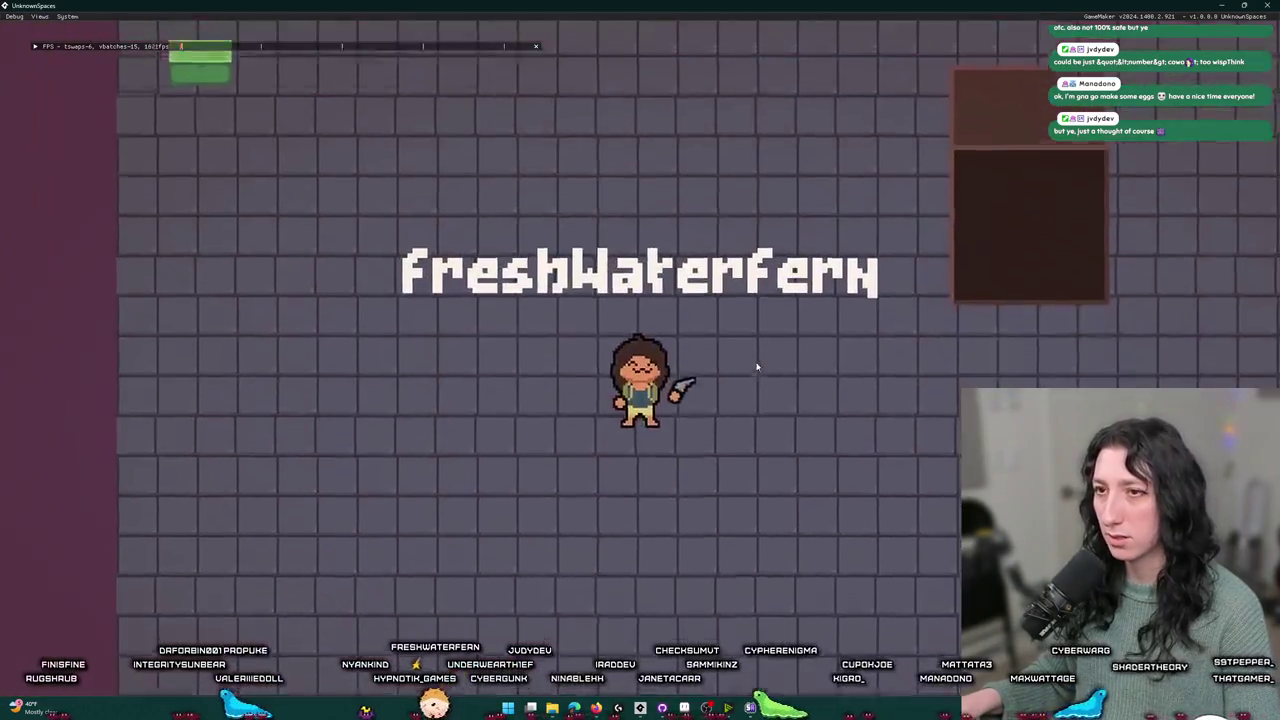
key(w)
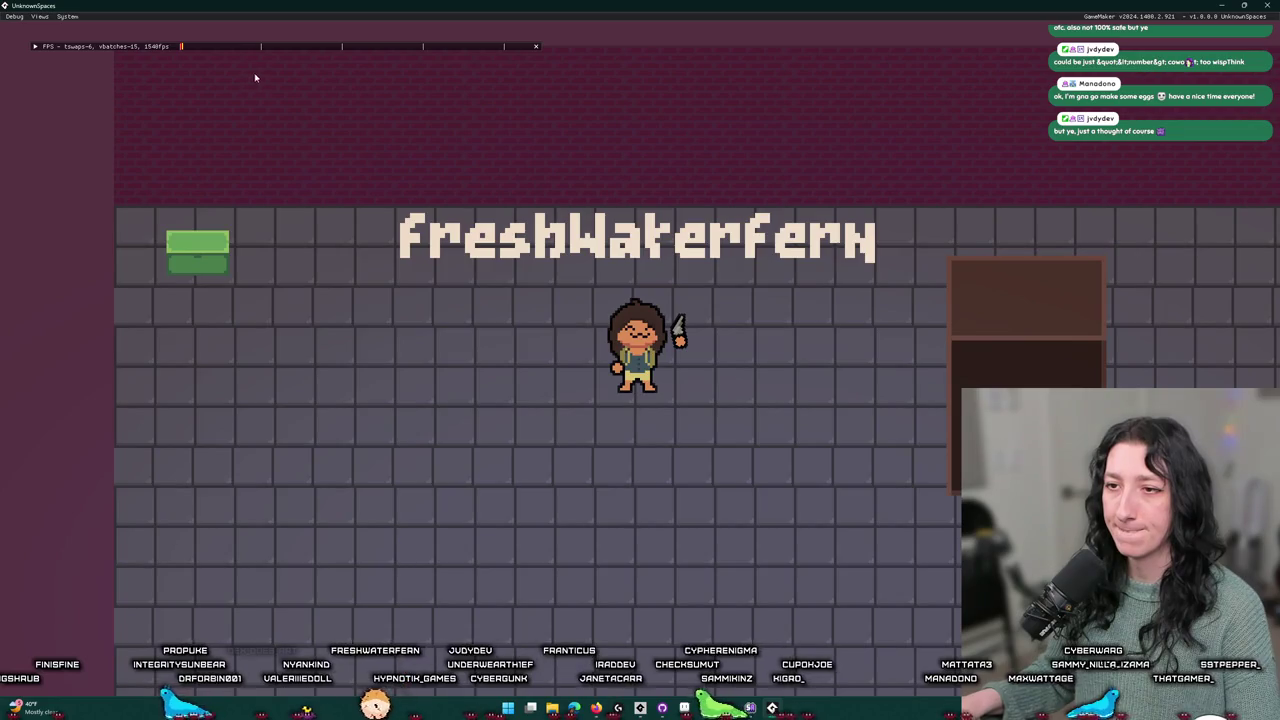
key(alt+F4)
key(alt+Tab)
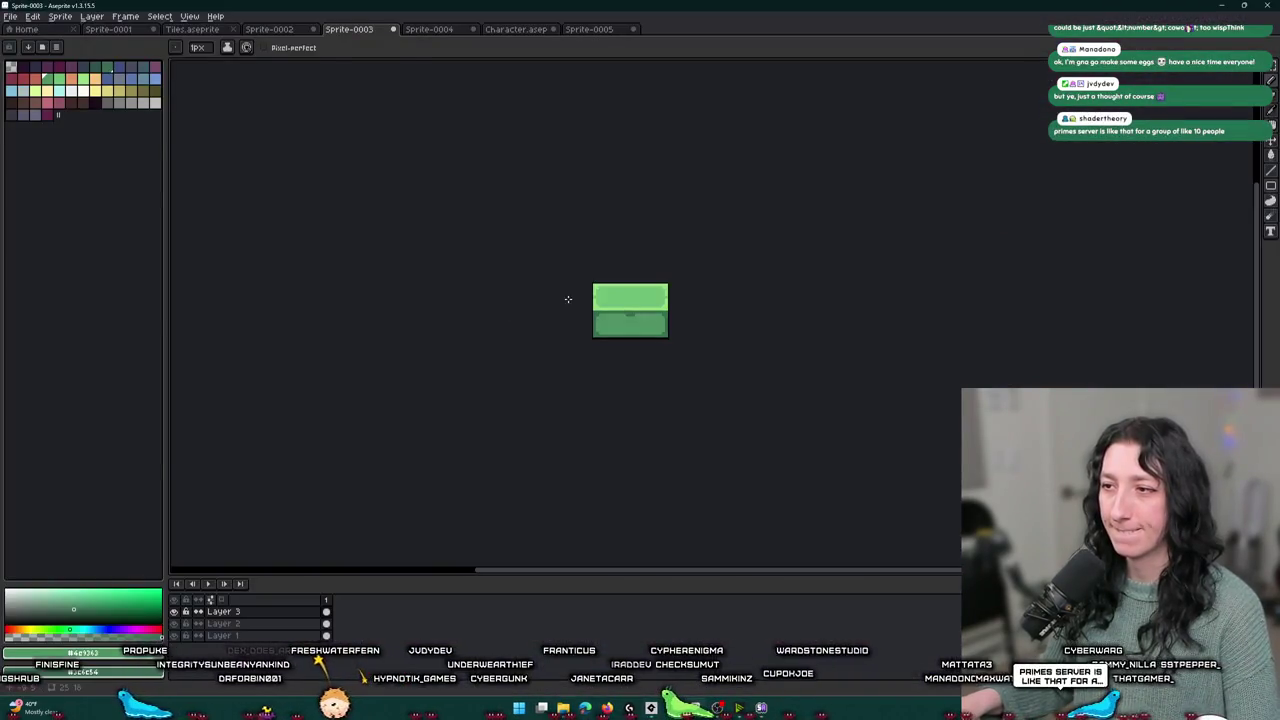
- Widen the sprite canvas to 32 pixels
click(60, 16)
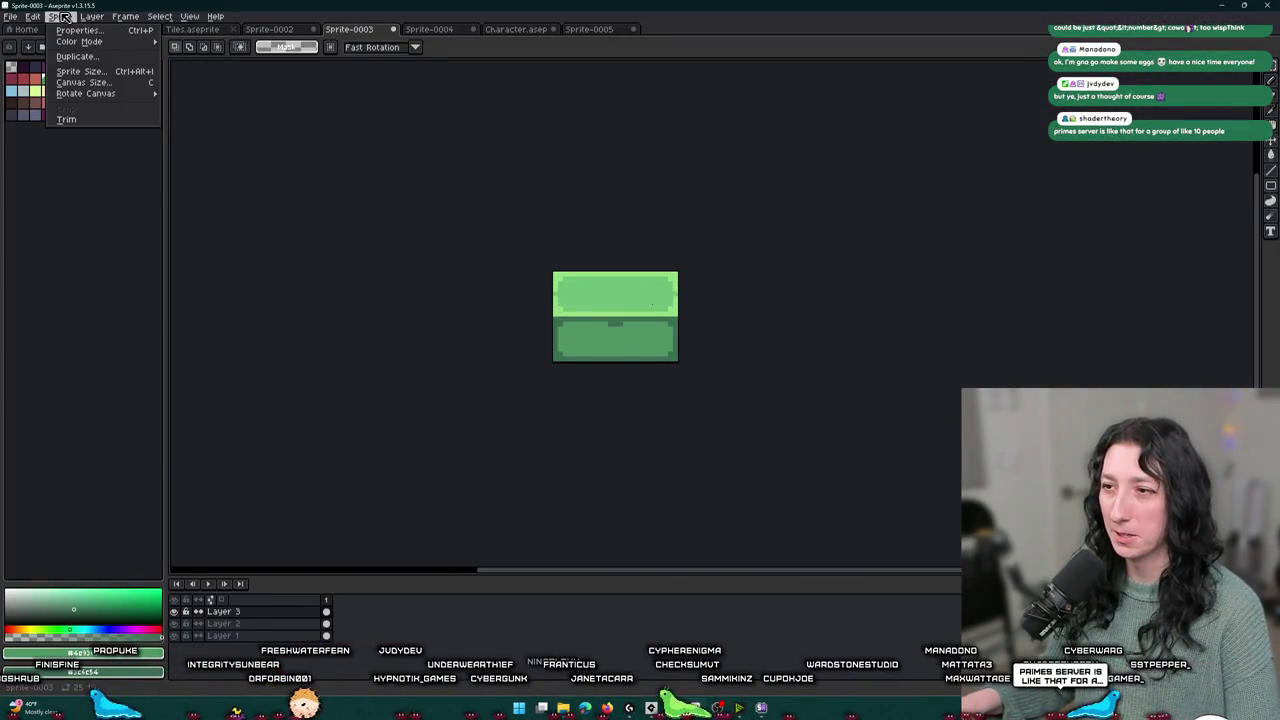
click(83, 82)
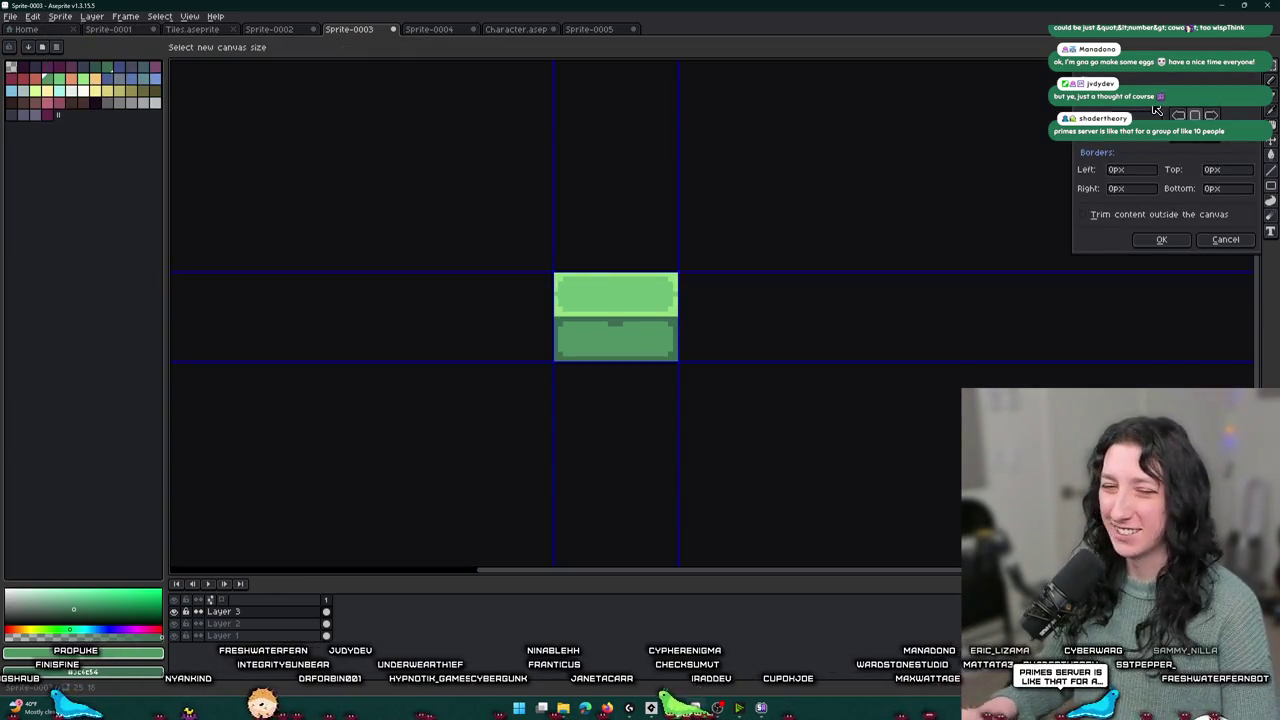
text(32)
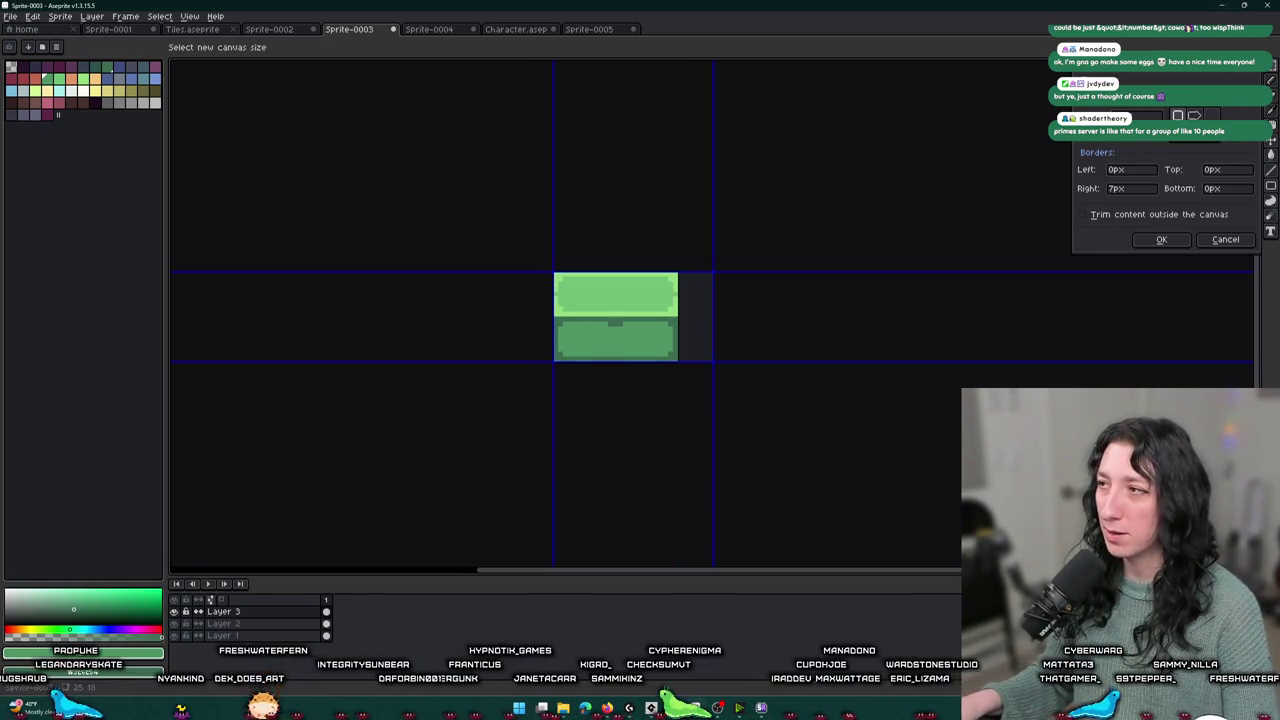
click(1158, 241)
- Shift the chest's right half to the new edge and stretch the green bands across the gap
mouse_move(631, 276)
mouse_down()
mouse_move(586, 366)
mouse_move(537, 417)
mouse_up()
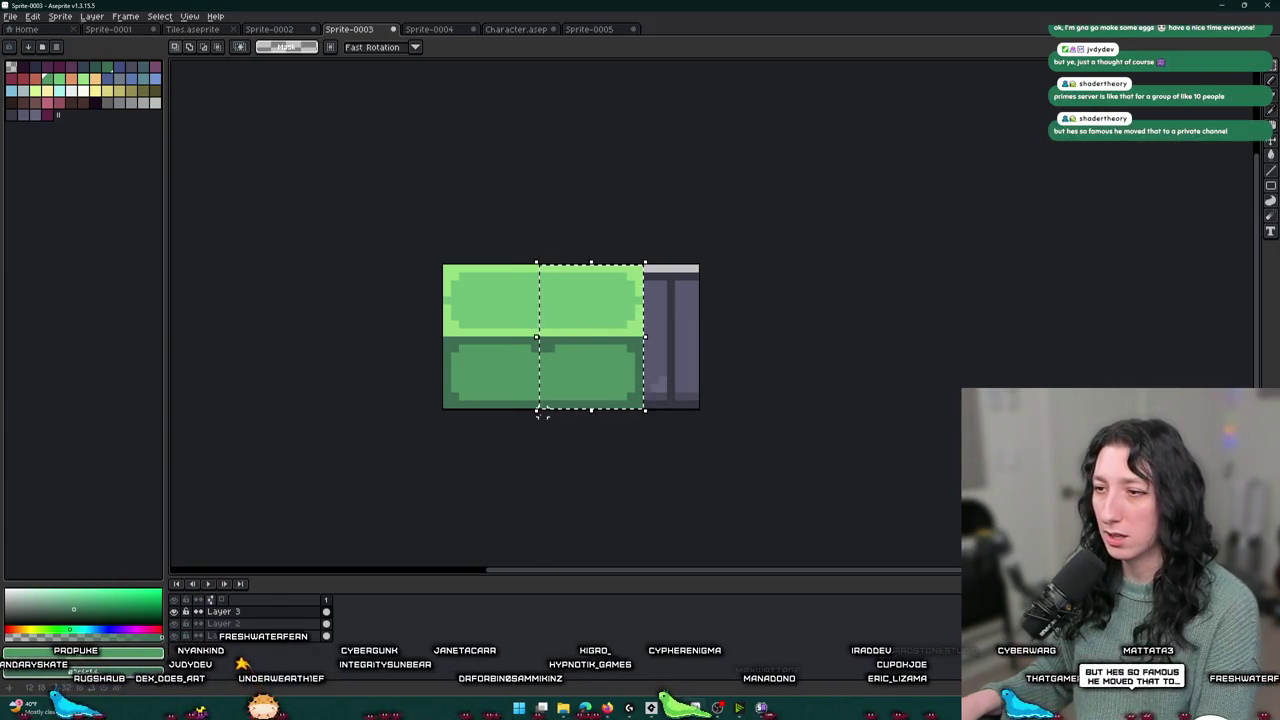
key(Right)
key(Right)
key(Right)
key(Right)
key(Right)
key(Return)
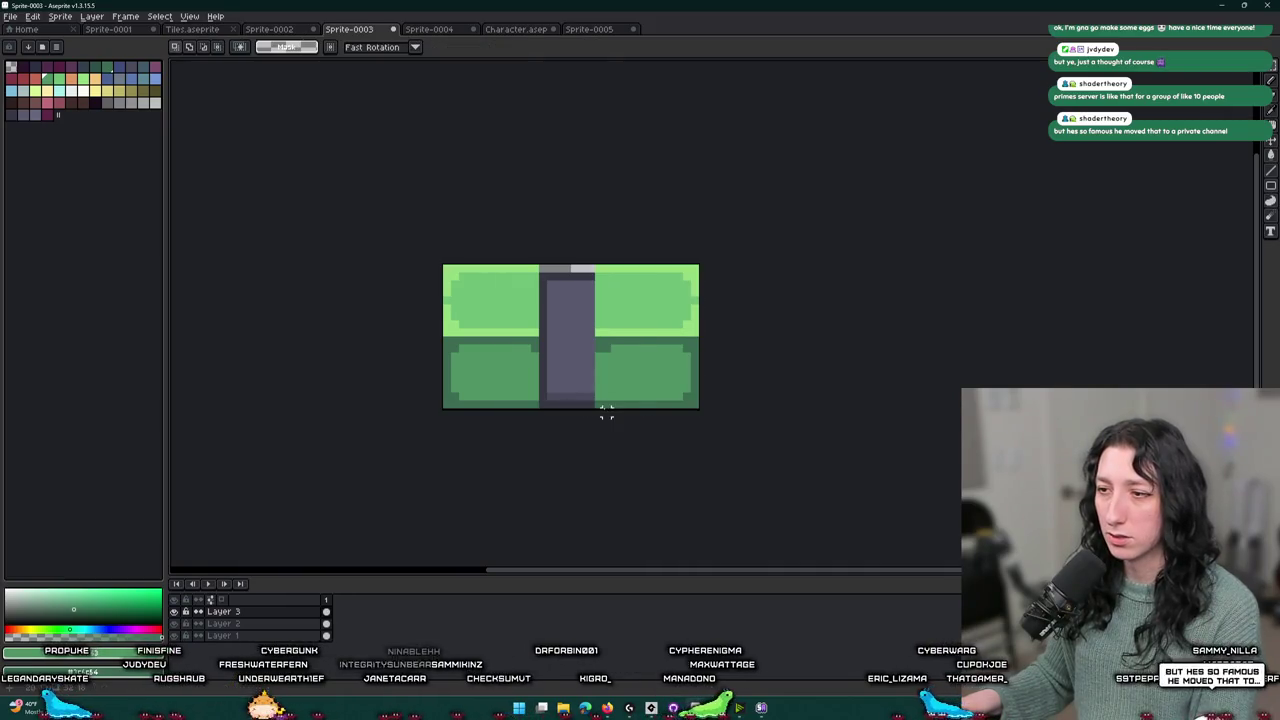
drag(598, 400, 605, 263)
mouse_move(596, 337)
mouse_down()
mouse_move(537, 341)
mouse_move(606, 320)
mouse_move(724, 330)
mouse_up()
key(Return)
key(i)
scroll(645, 372, up, 1)
- Sample the chest colour and draw a dark band across the chest's middle
key(m)
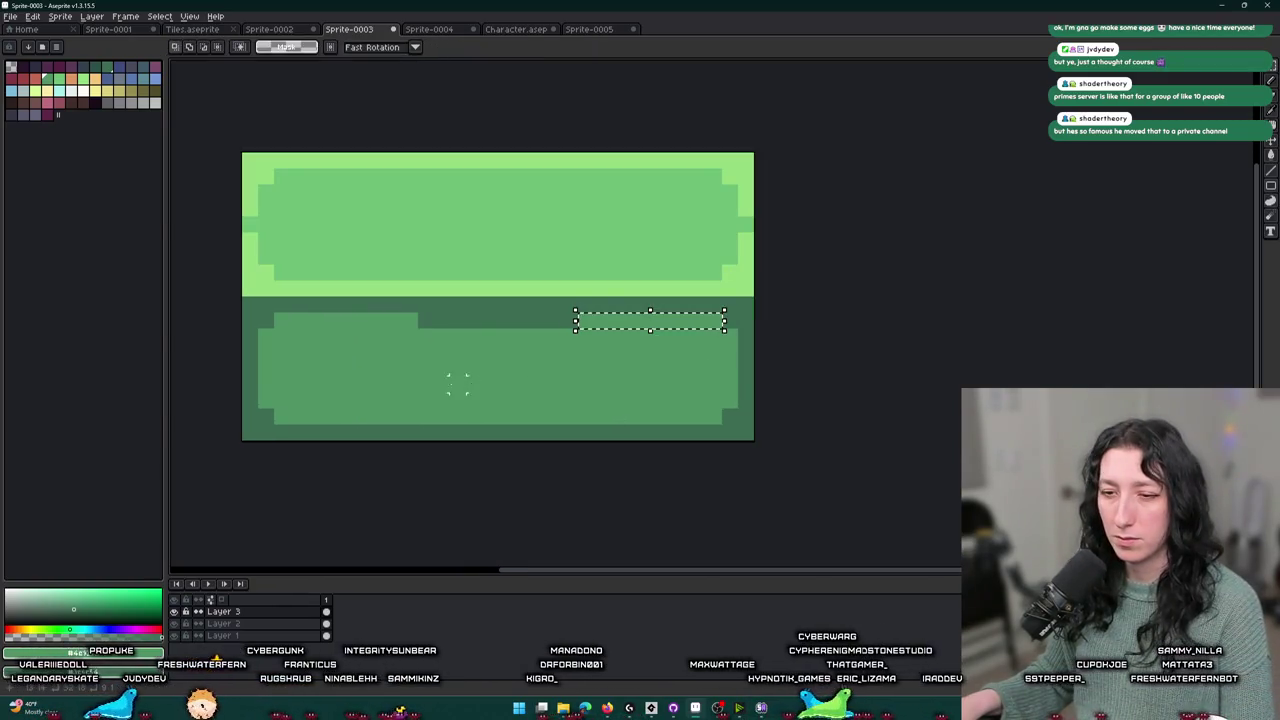
drag(420, 312, 272, 330)
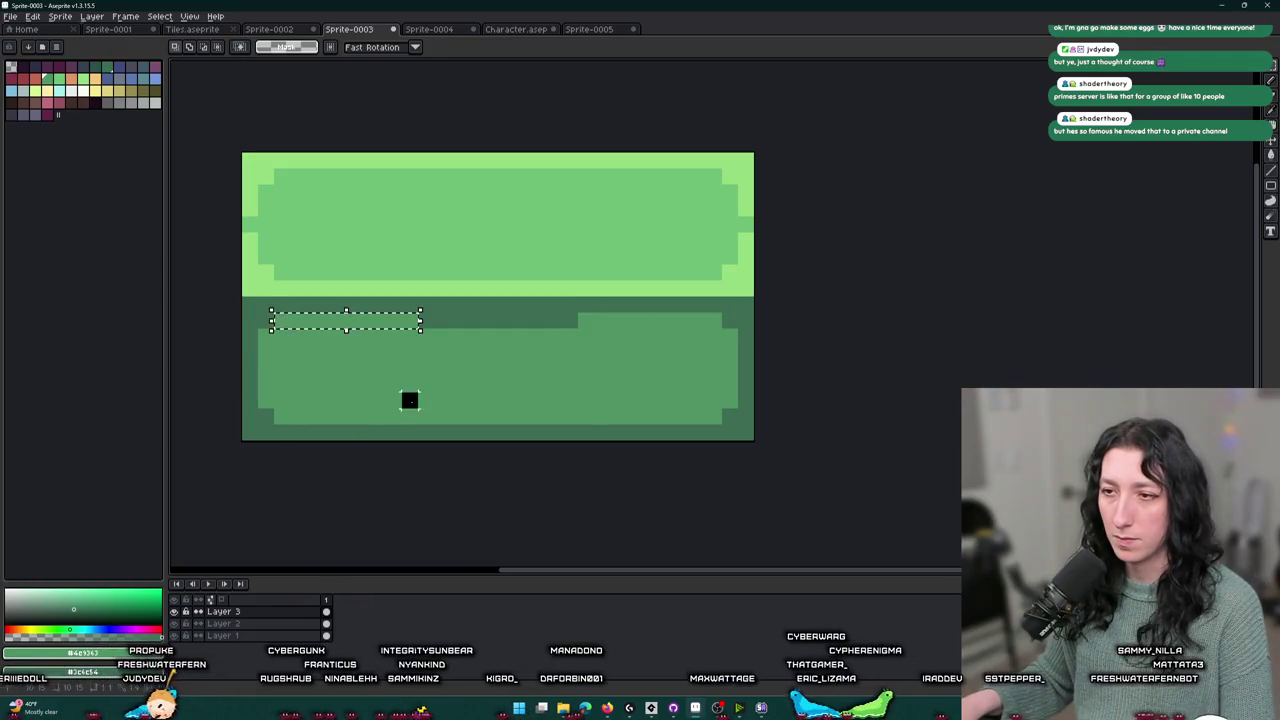
scroll(410, 400, down, 4)
scroll(410, 401, up, 4)
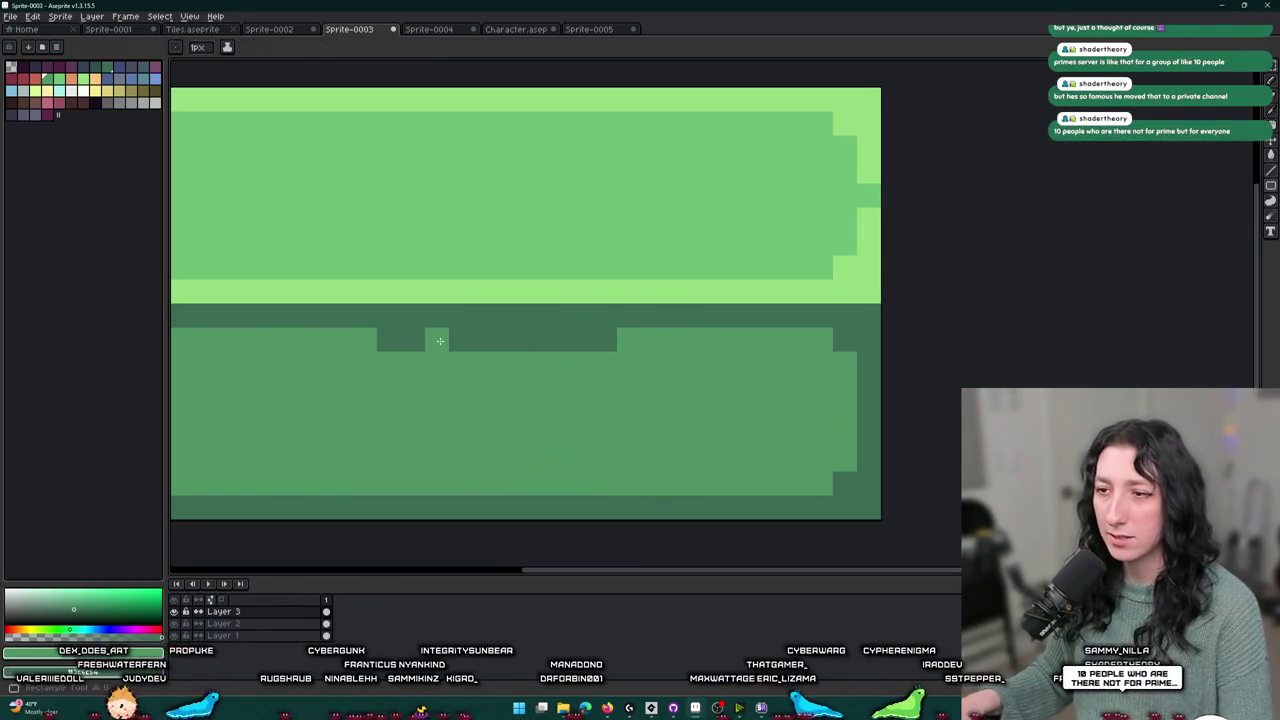
key(i)
drag(420, 398, 422, 391)
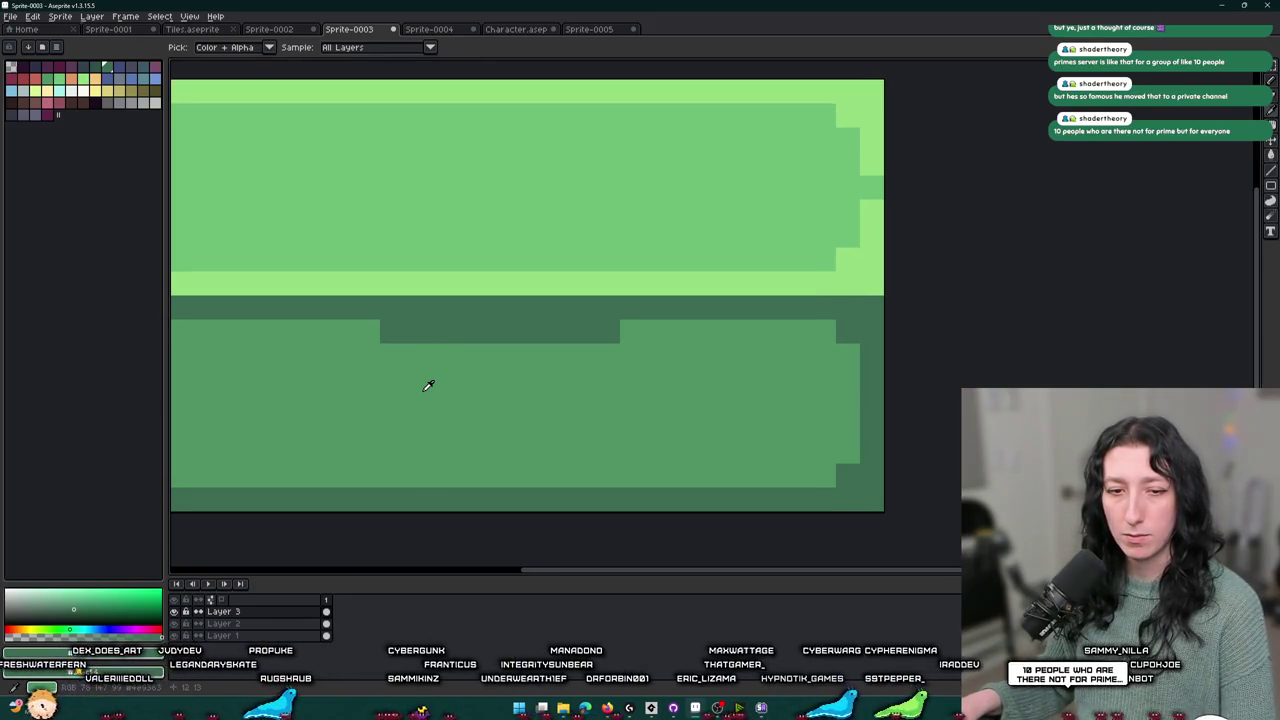
key(b)
click(416, 403)
key(v)
key(b)
drag(452, 355, 548, 355)
- Add dark pixels for the centred lock, including one below it
scroll(530, 354, down, 6)
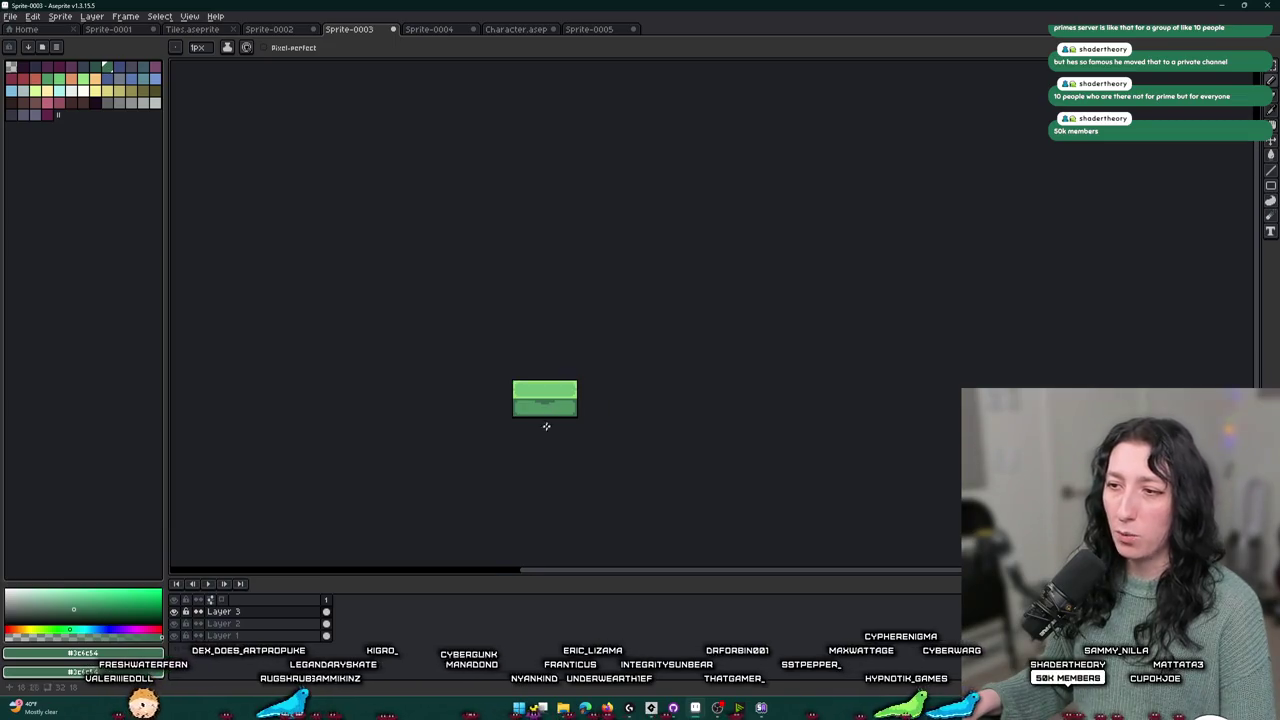
scroll(546, 426, up, 6)
key(i)
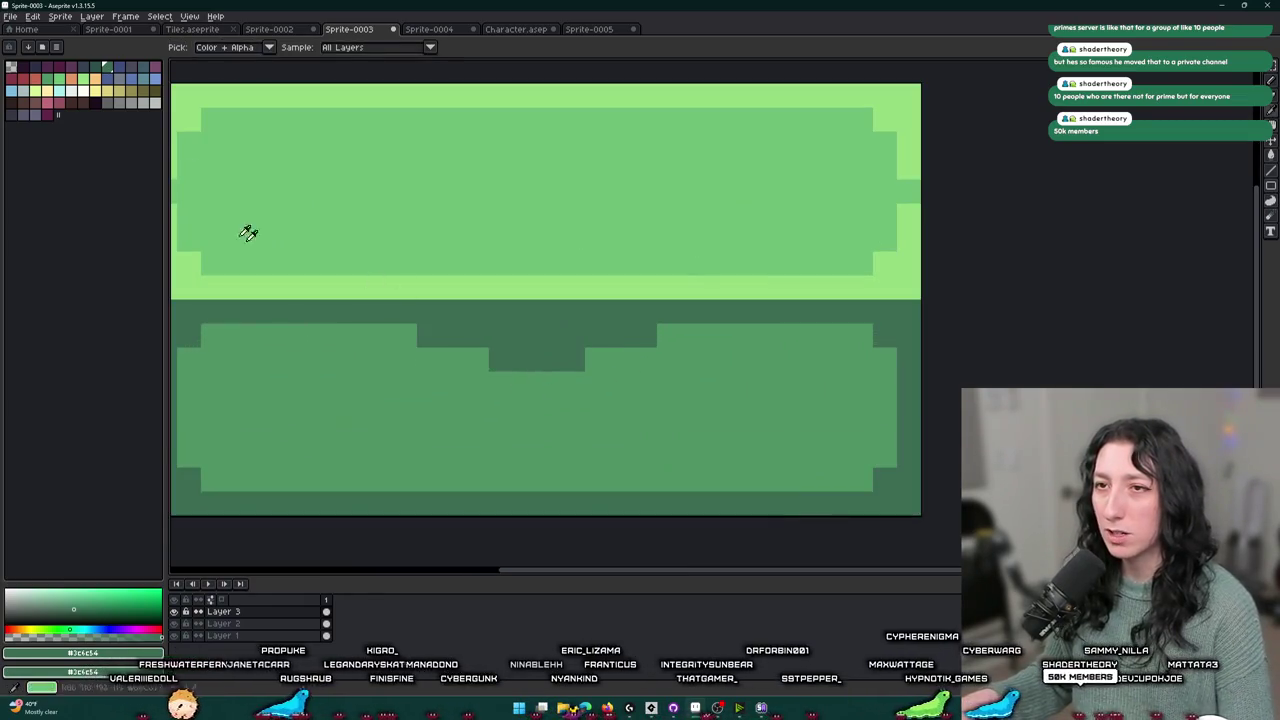
key(b)
drag(549, 336, 533, 340)
scroll(533, 340, down, 4)
scroll(530, 380, up, 3)
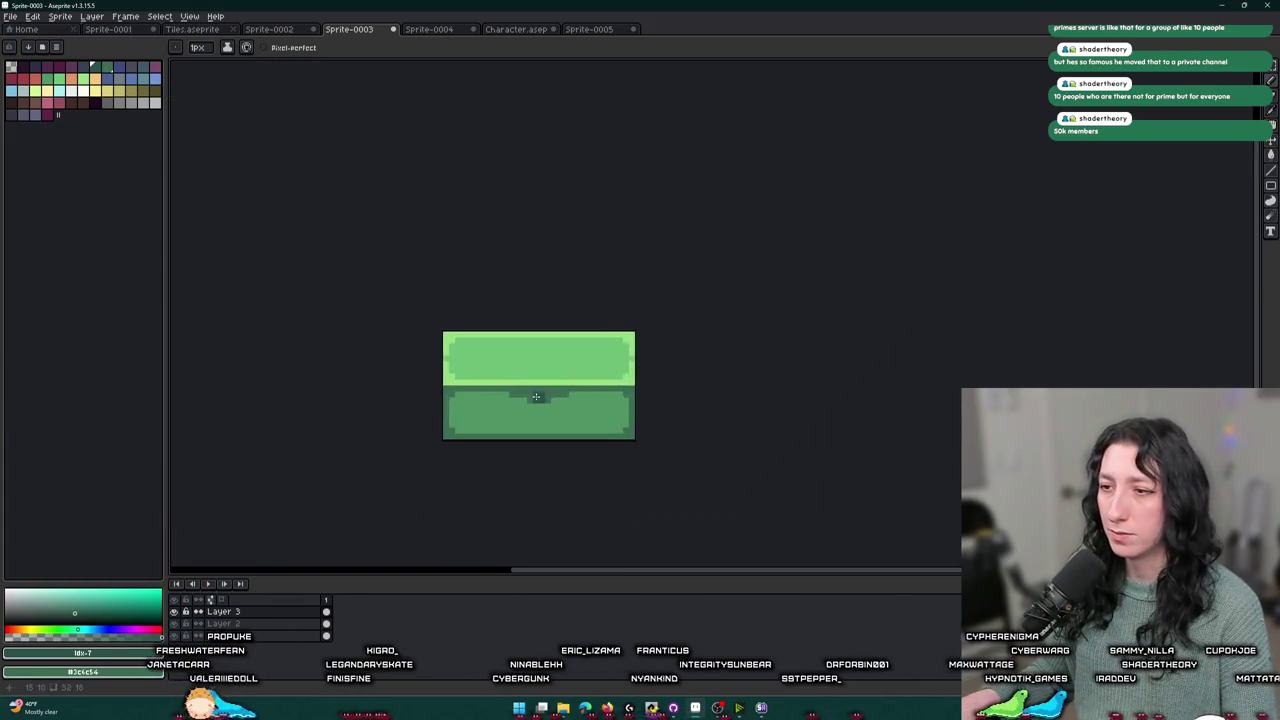
key(u)
key(b)
scroll(527, 383, up, 3)
click(551, 449)
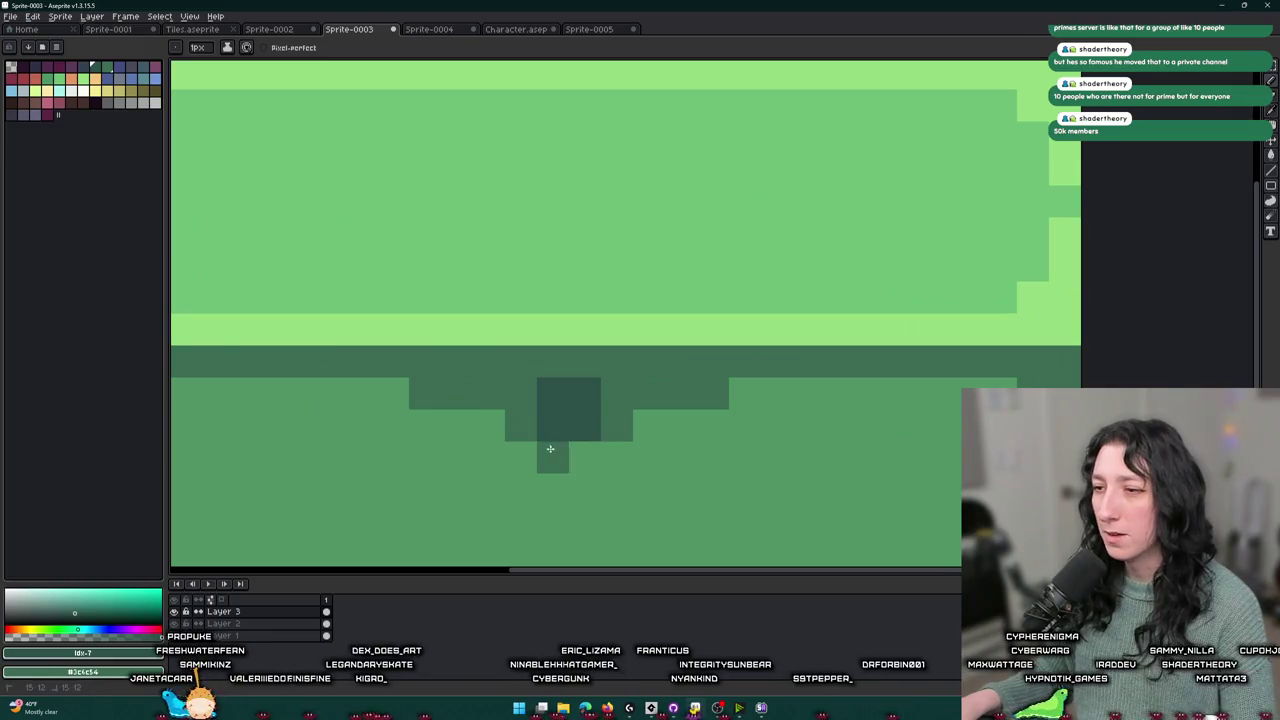
- Undo the stray dark strip beside the lock
scroll(591, 487, down, 4)
scroll(591, 487, down, 5)
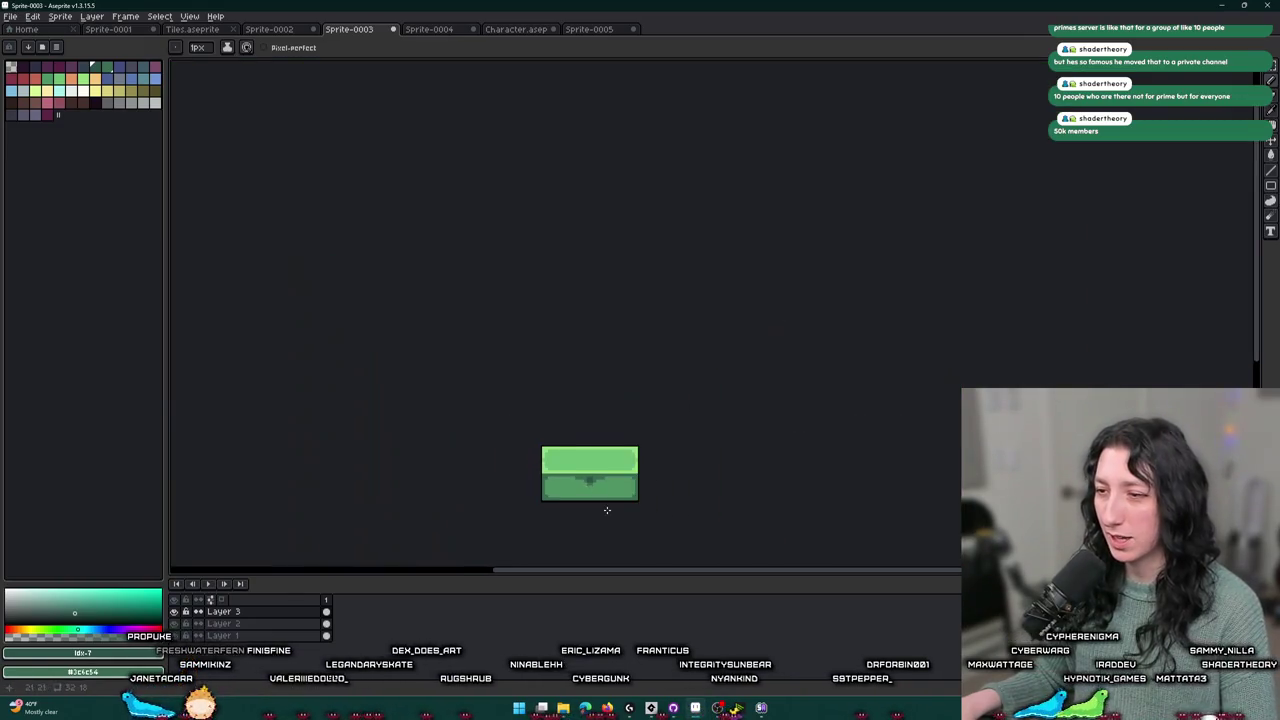
scroll(600, 465, up, 5)
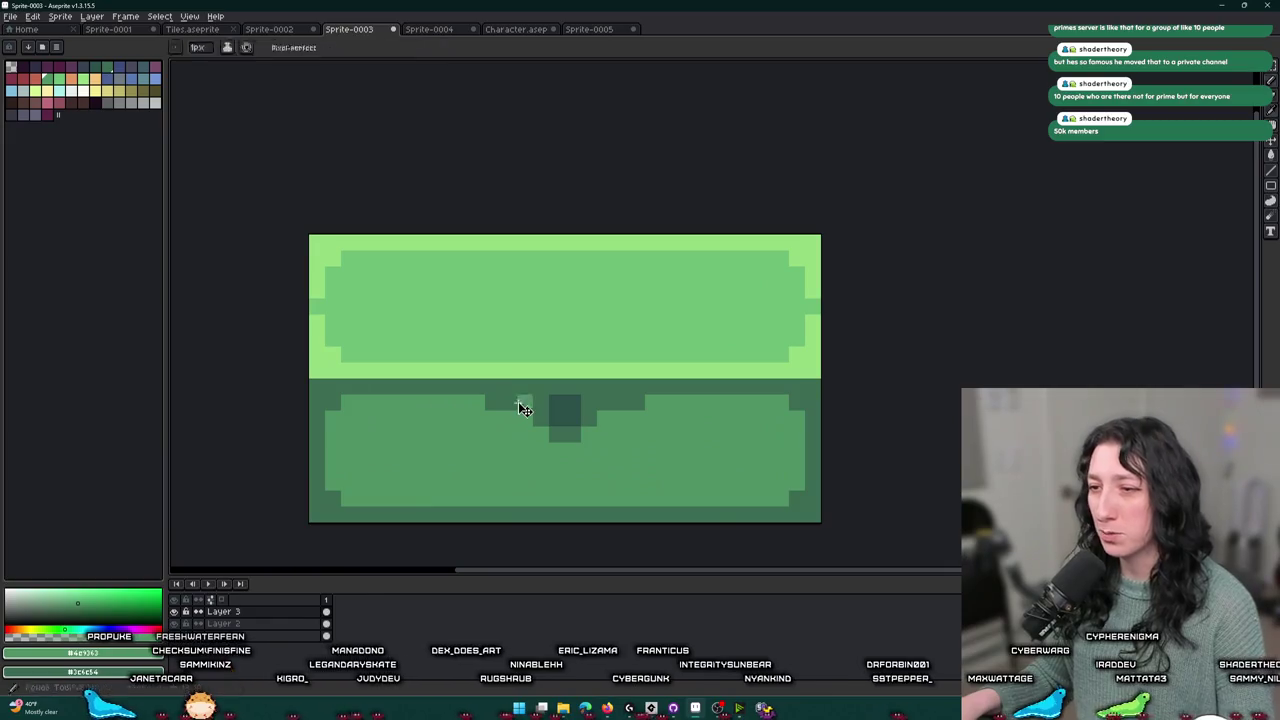
key(ctrl+z)
scroll(607, 403, down, 6)
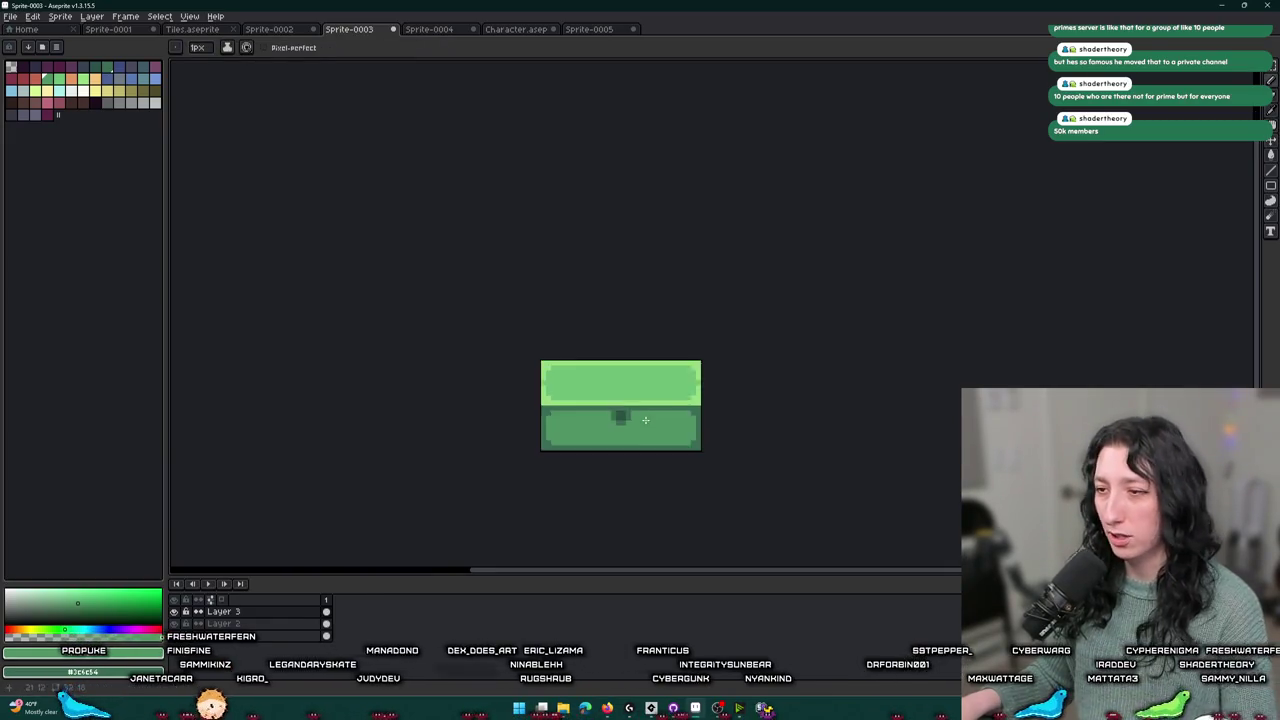
scroll(612, 390, up, 4)
- Zoom out and recentre the canvas to check the finished chest
key(i)
scroll(622, 413, up, 1)
key(b)
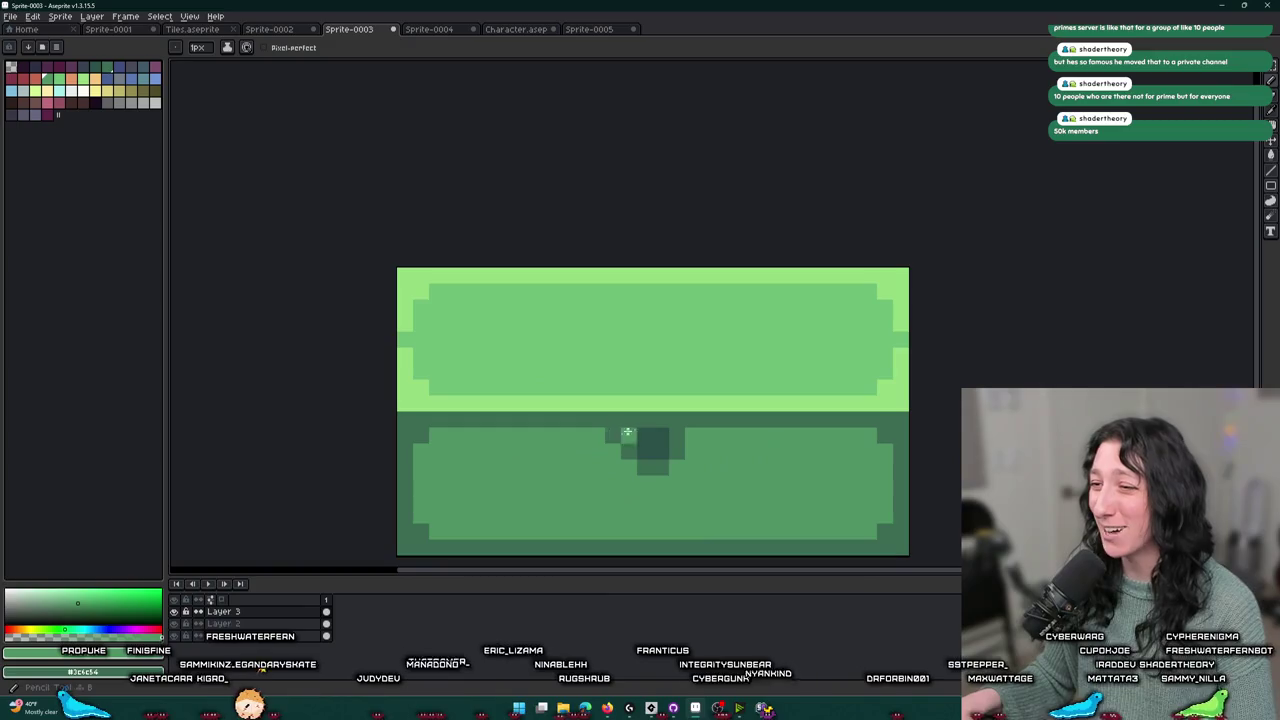
scroll(699, 509, down, 5)
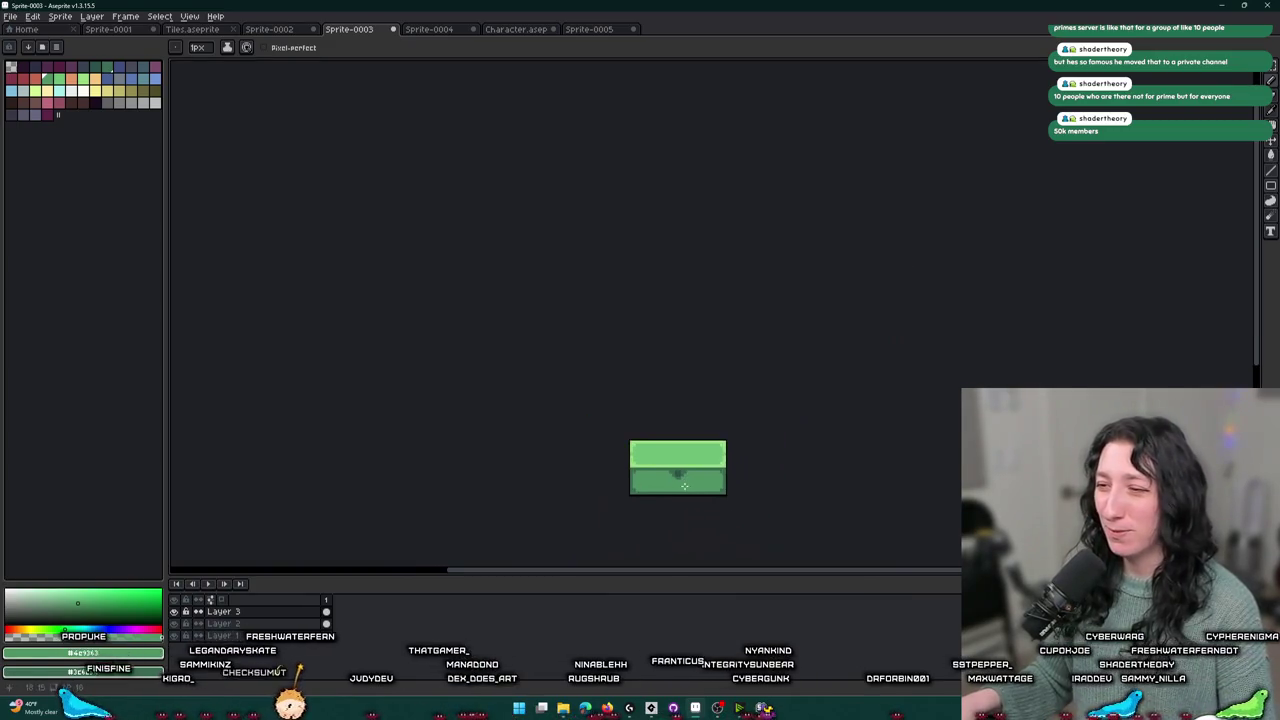
scroll(604, 466, up, 5)
scroll(625, 465, down, 5)
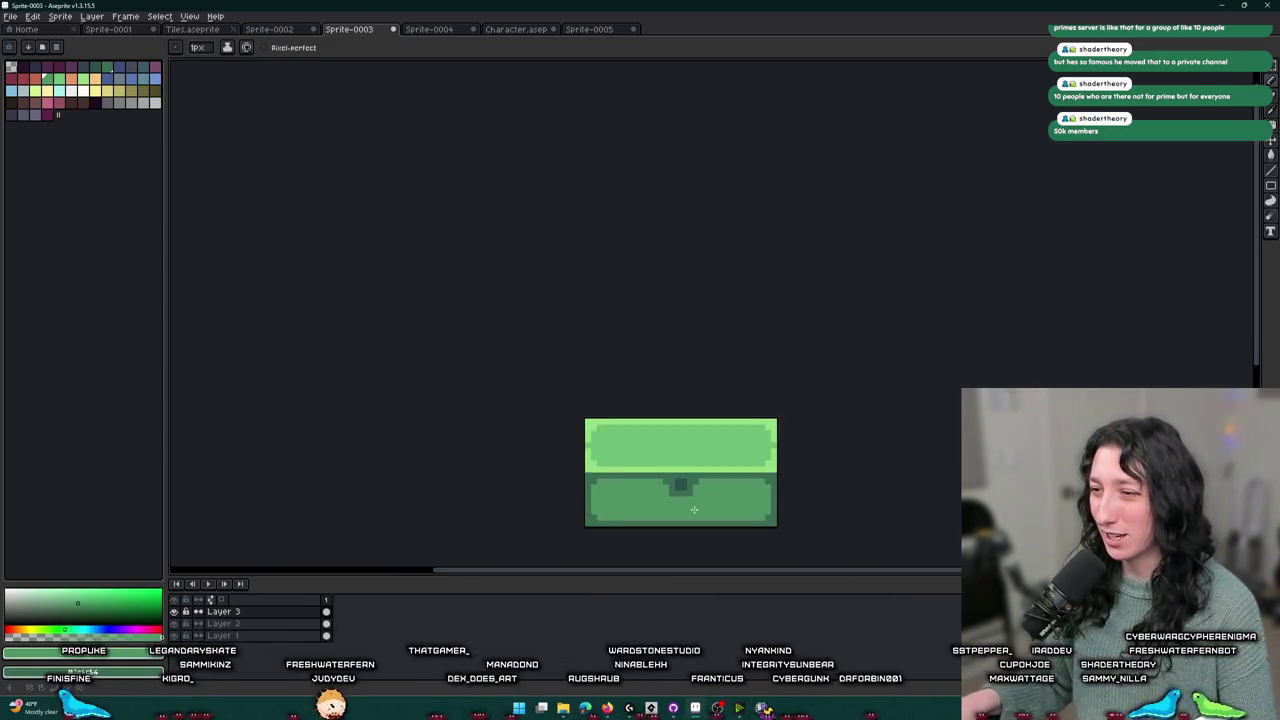
drag(625, 472, 611, 464)
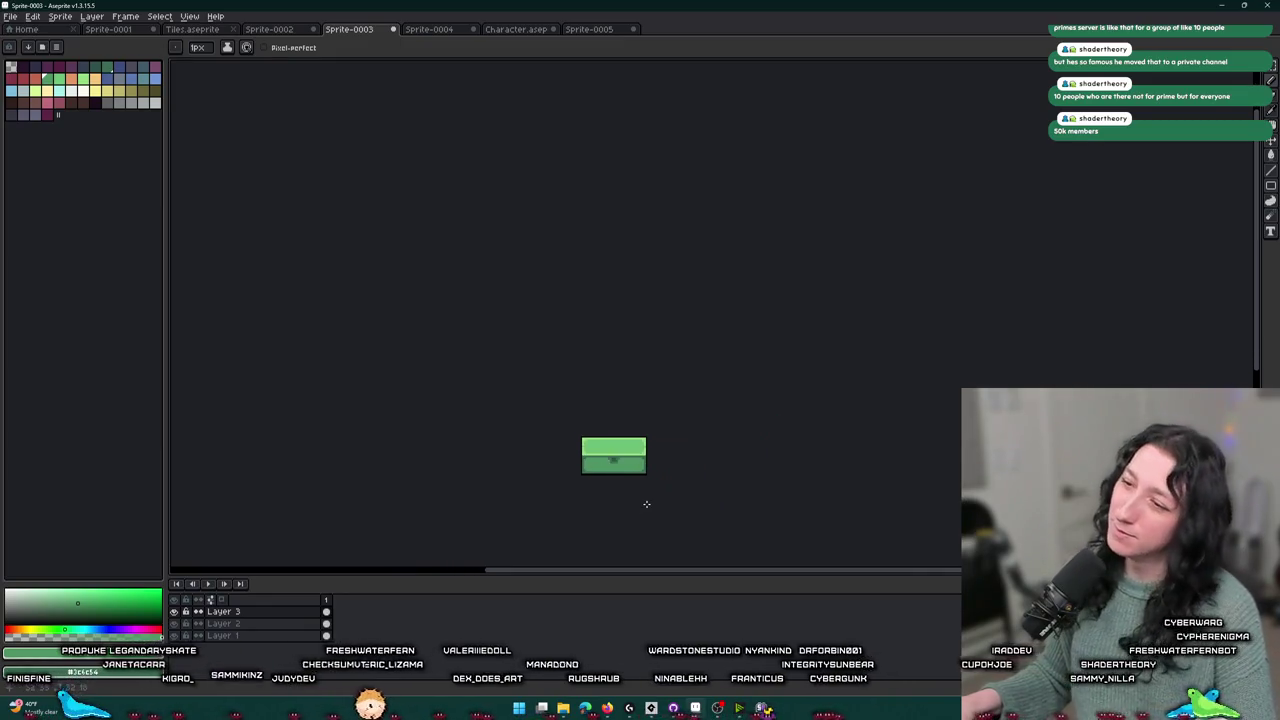
scroll(587, 473, up, 2)
scroll(626, 448, up, 2)
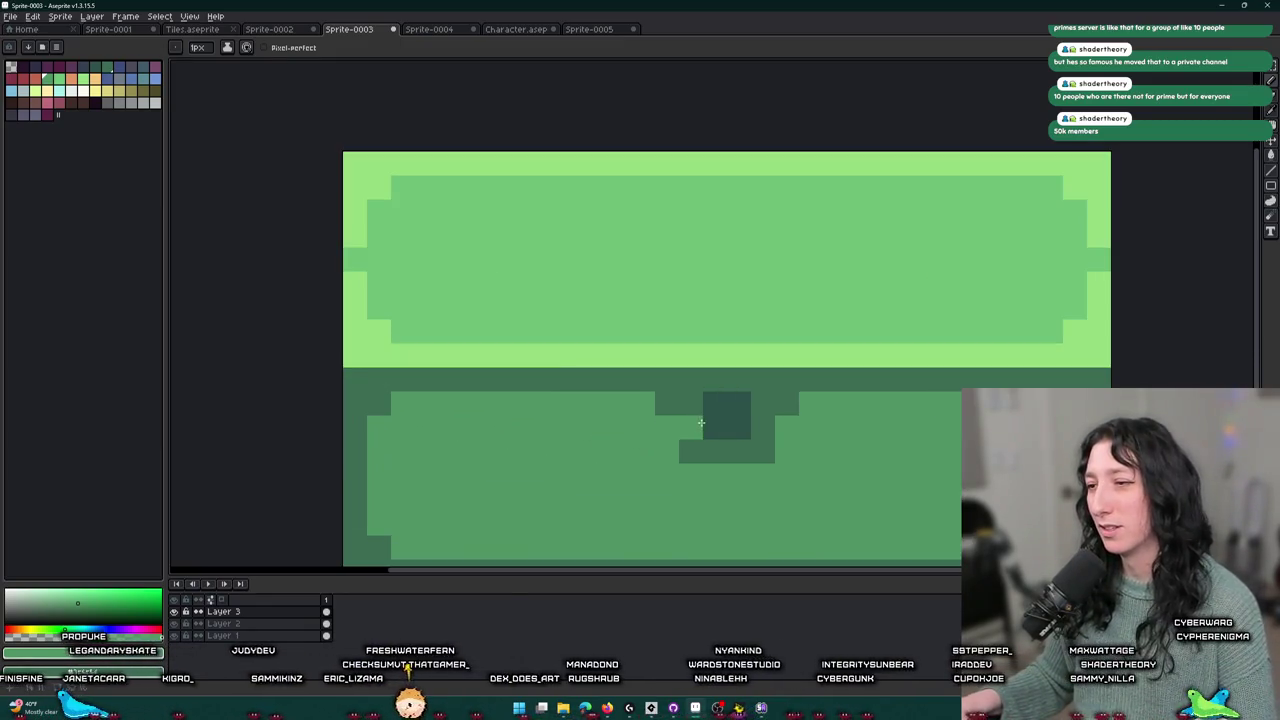
scroll(788, 405, down, 5)
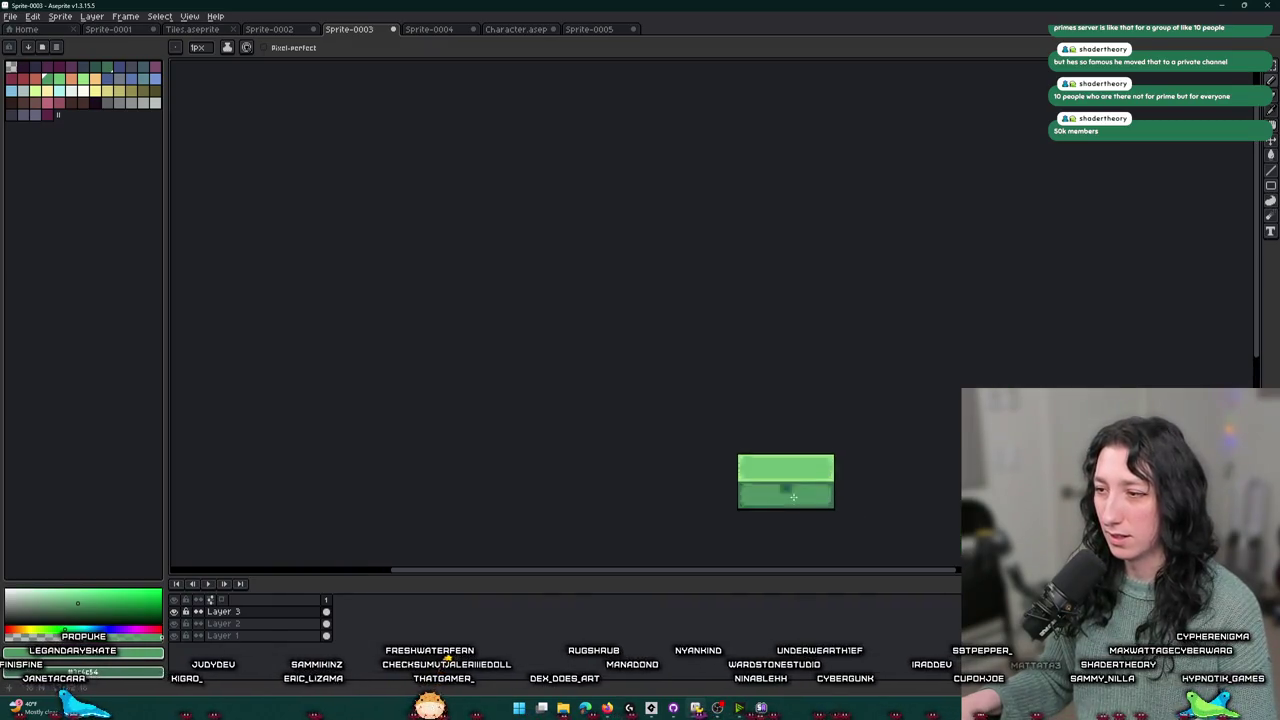
drag(749, 491, 634, 477)
scroll(647, 481, up, 1)
scroll(647, 481, up, 2)
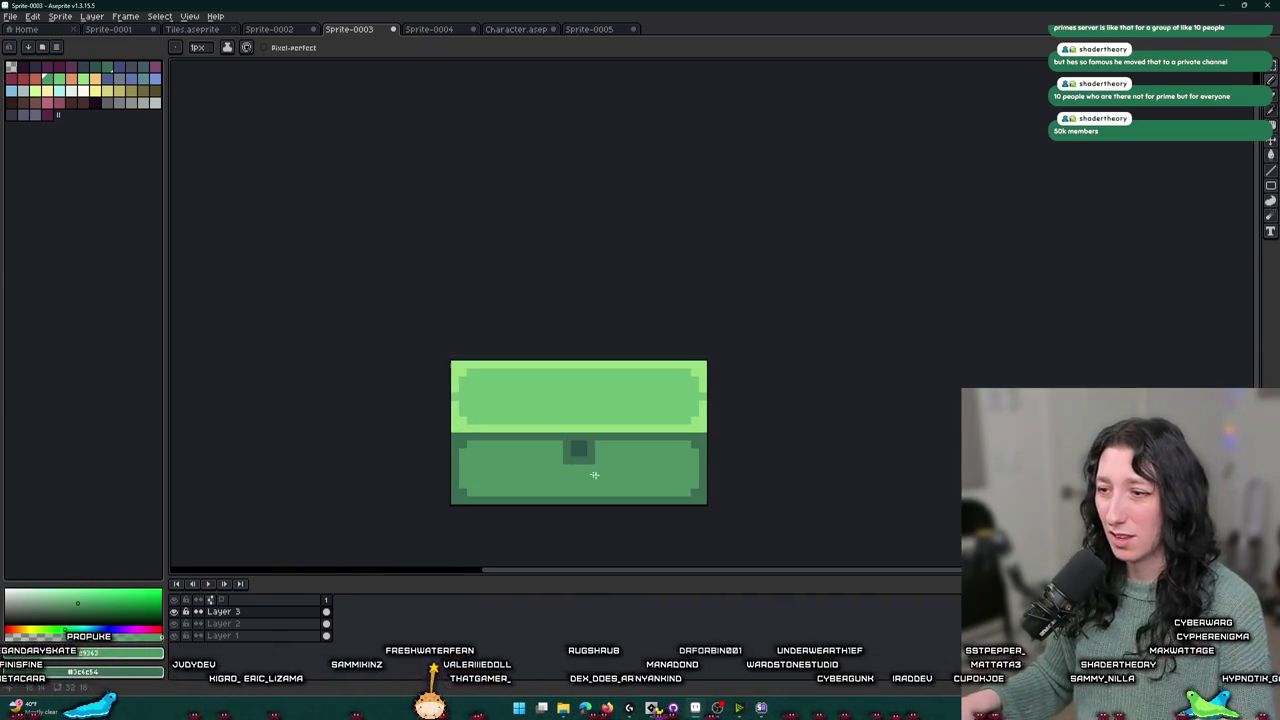
- Export the chest sprite to an image file with Export As
key(ctrl+shift+e)
click(452, 350)
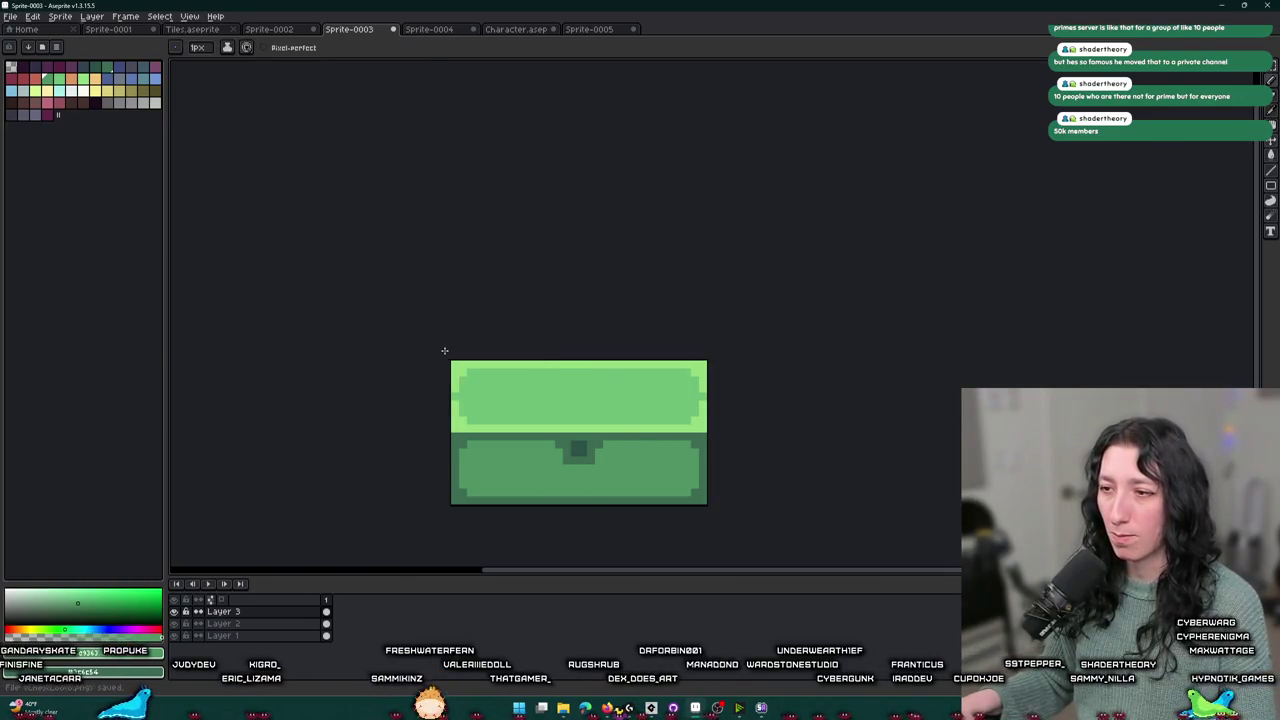
key(alt+Tab)
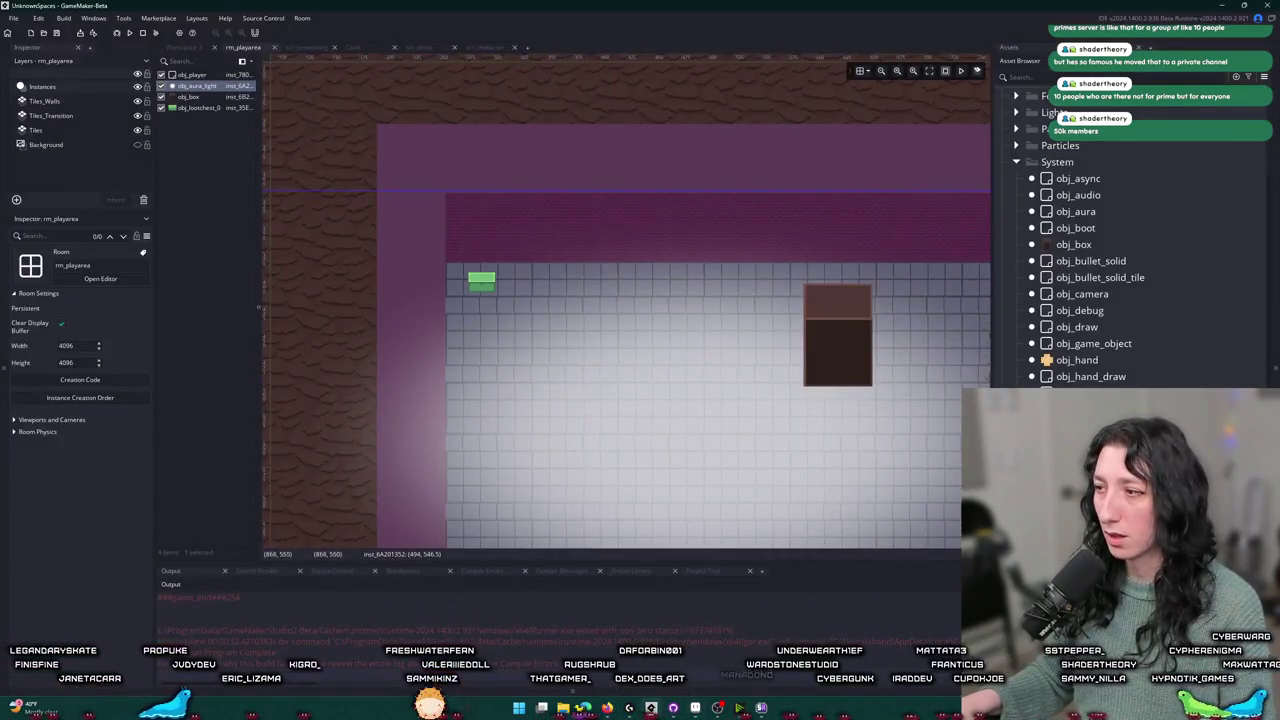
- Reimport the exported chest PNG into spr_lootchest_0, accepting the import warning
double_click(481, 282)
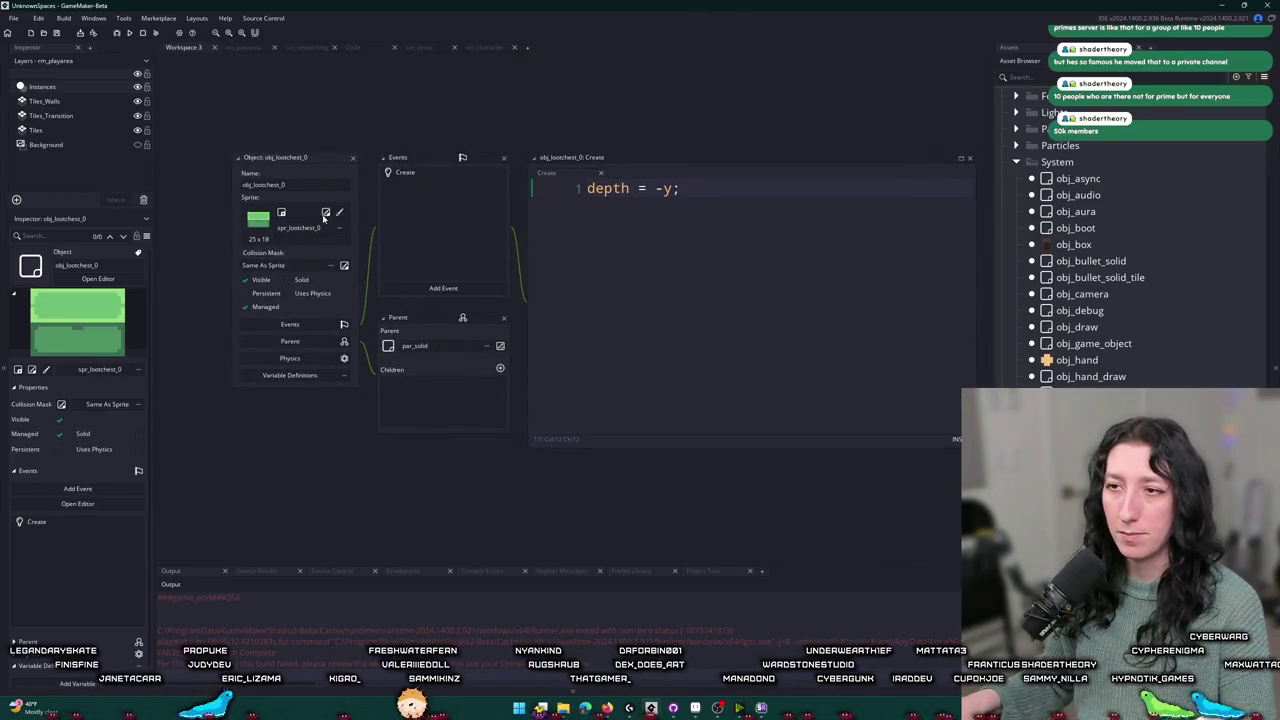
click(325, 213)
click(339, 232)
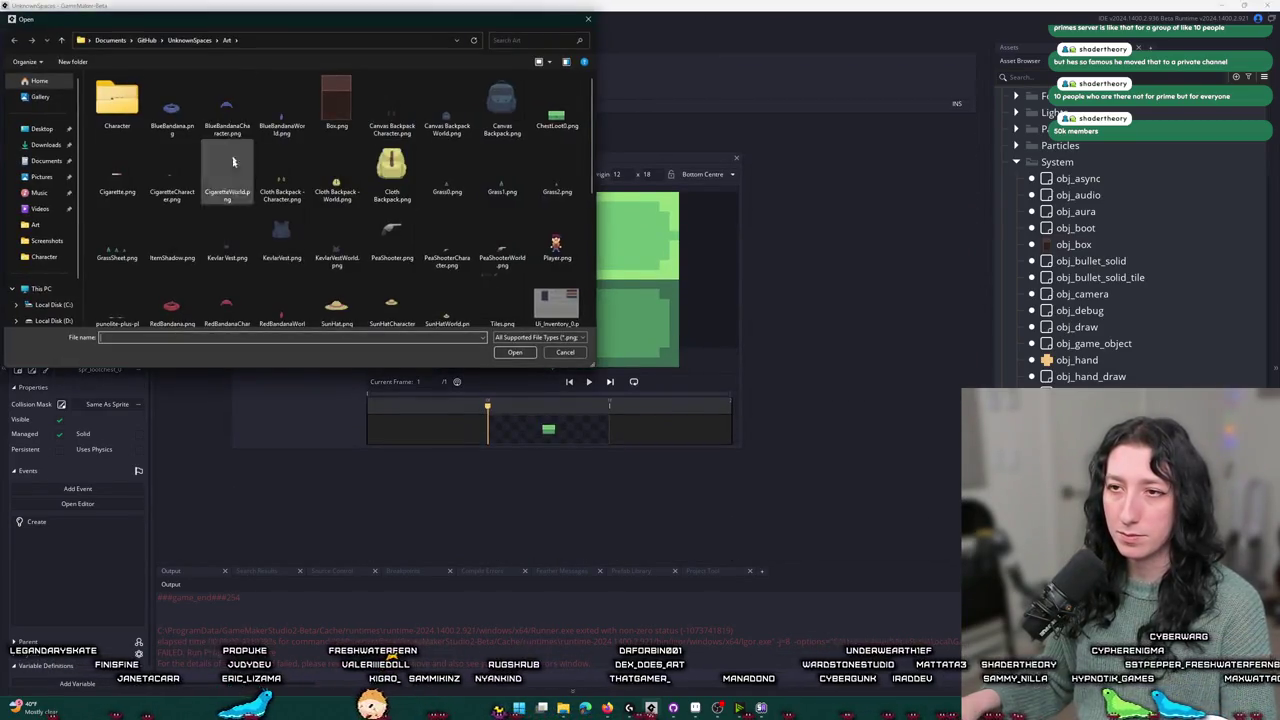
scroll(233, 160, down, 5)
click(242, 202)
scroll(242, 202, up, 5)
key(Return)
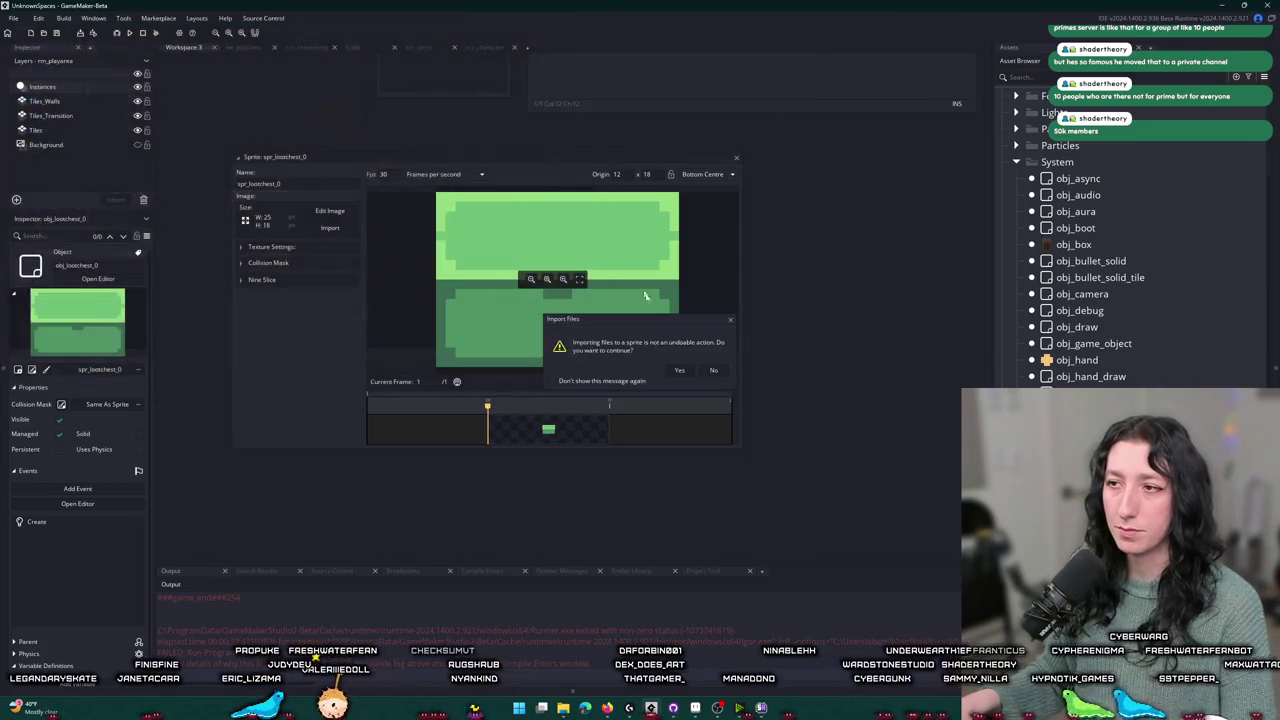
click(680, 371)
- Stretch the collision mask across the full width, right edge at 31
click(291, 264)
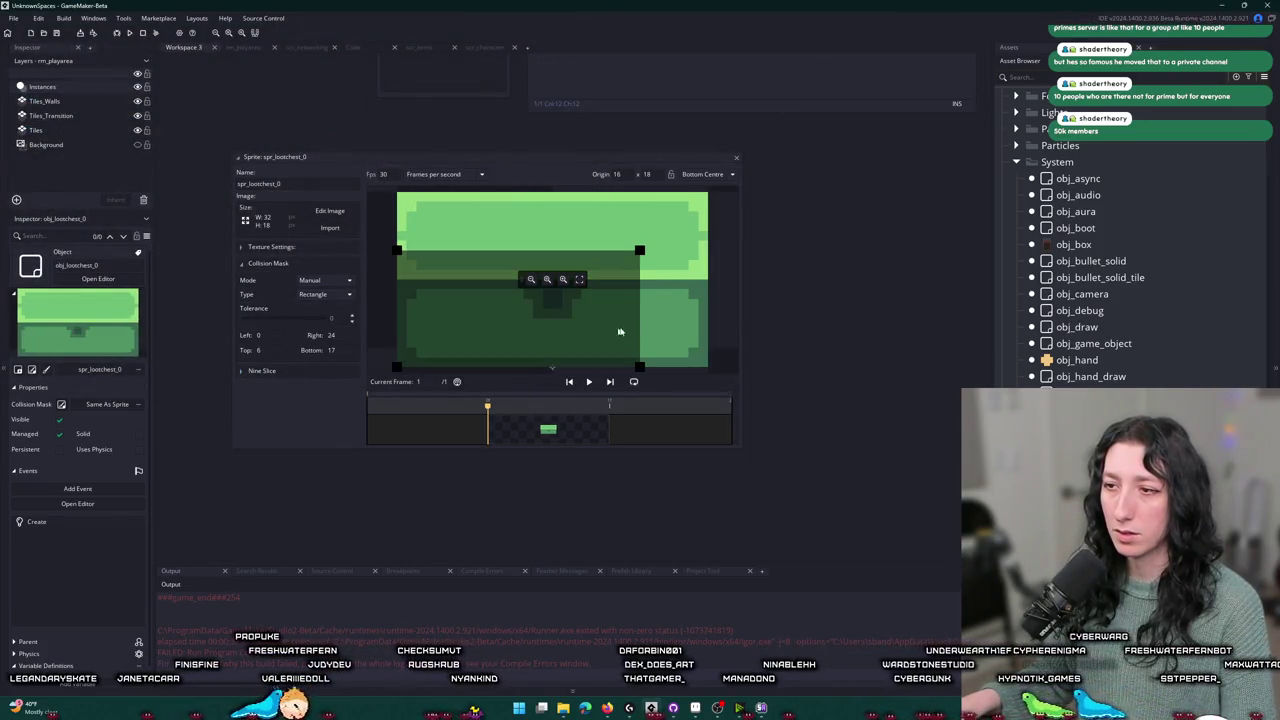
drag(639, 251, 703, 249)
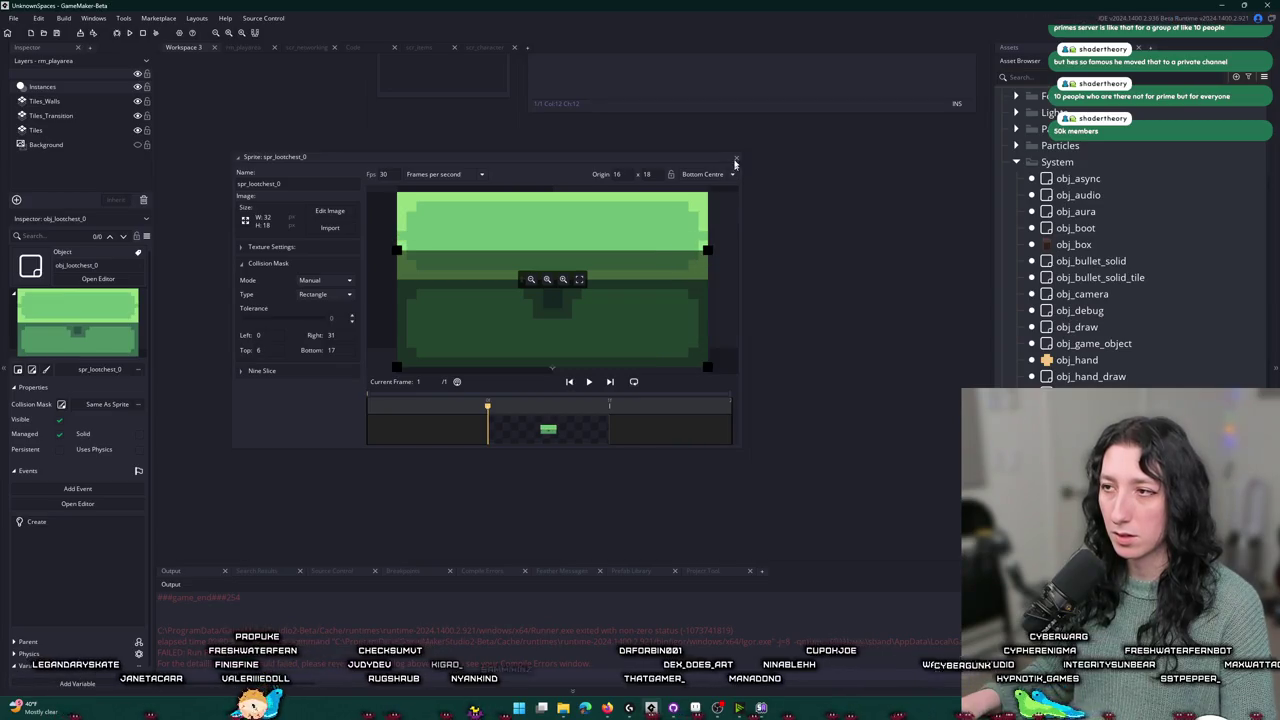
key(ctrl+t)
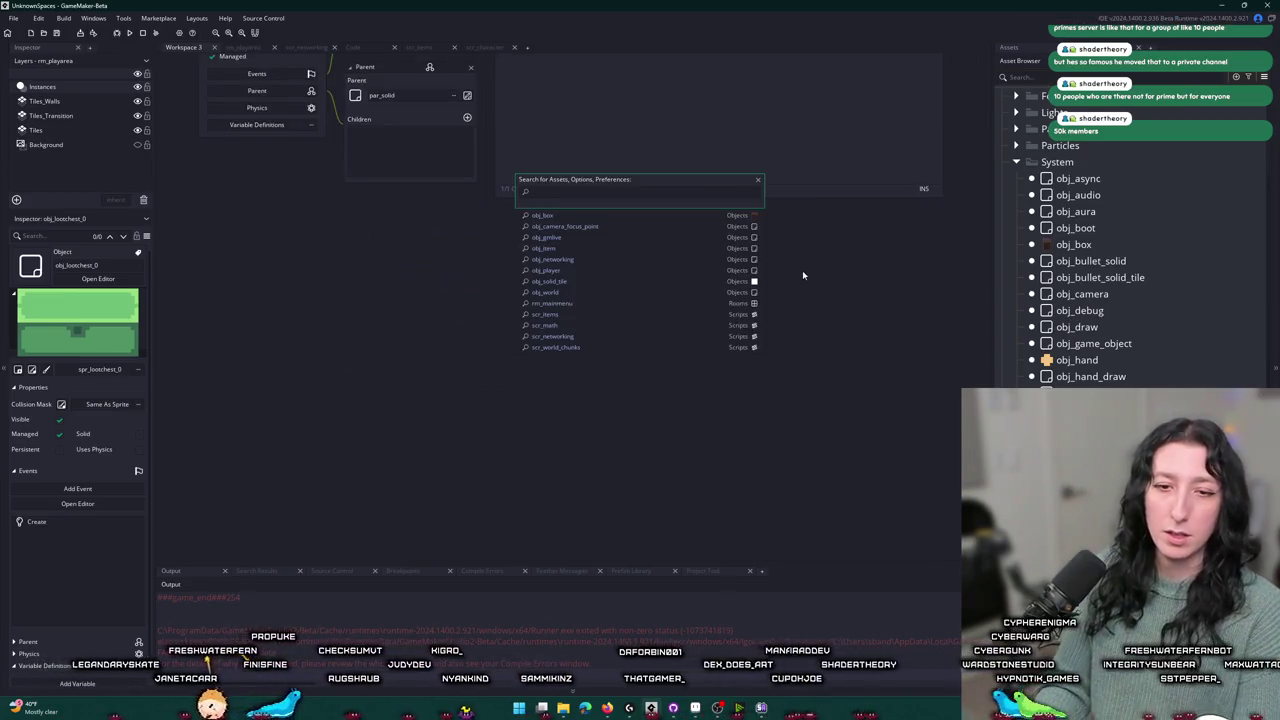
- Dismiss the 'obj_' asset search and scroll back to obj_lootchest_0's editor
text(obj_)
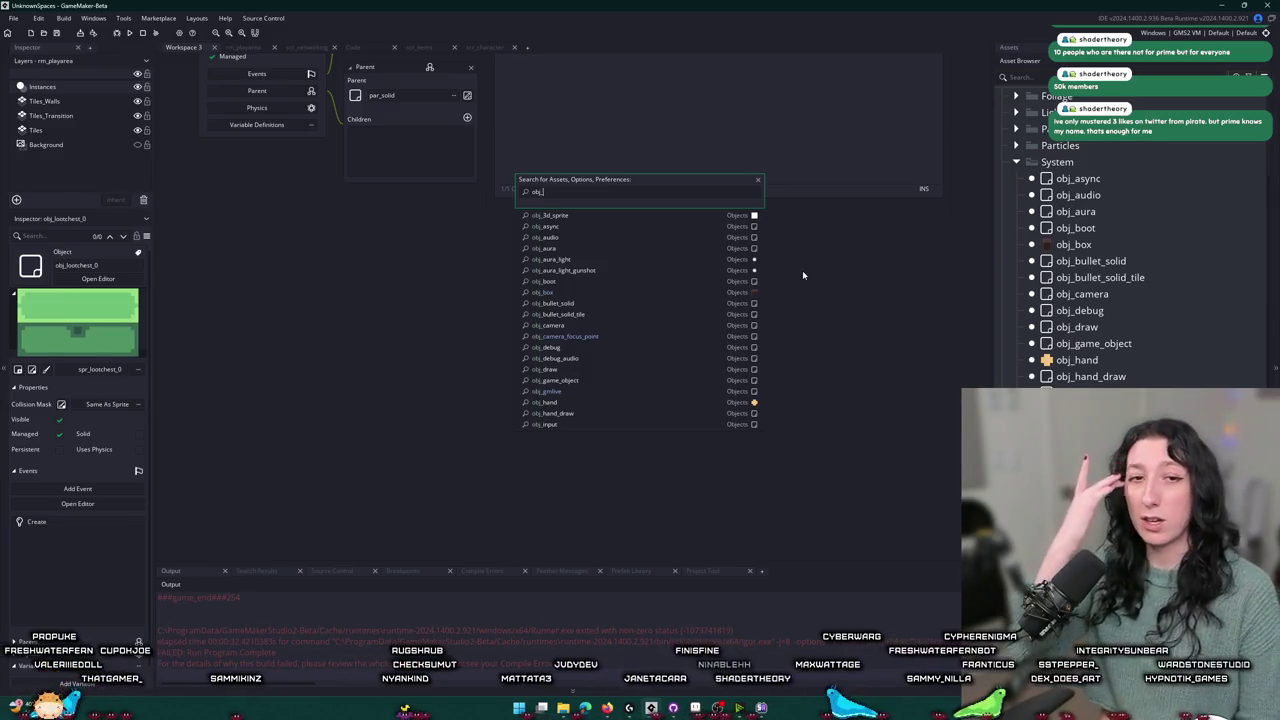
key(Escape)
scroll(401, 207, up, 4)
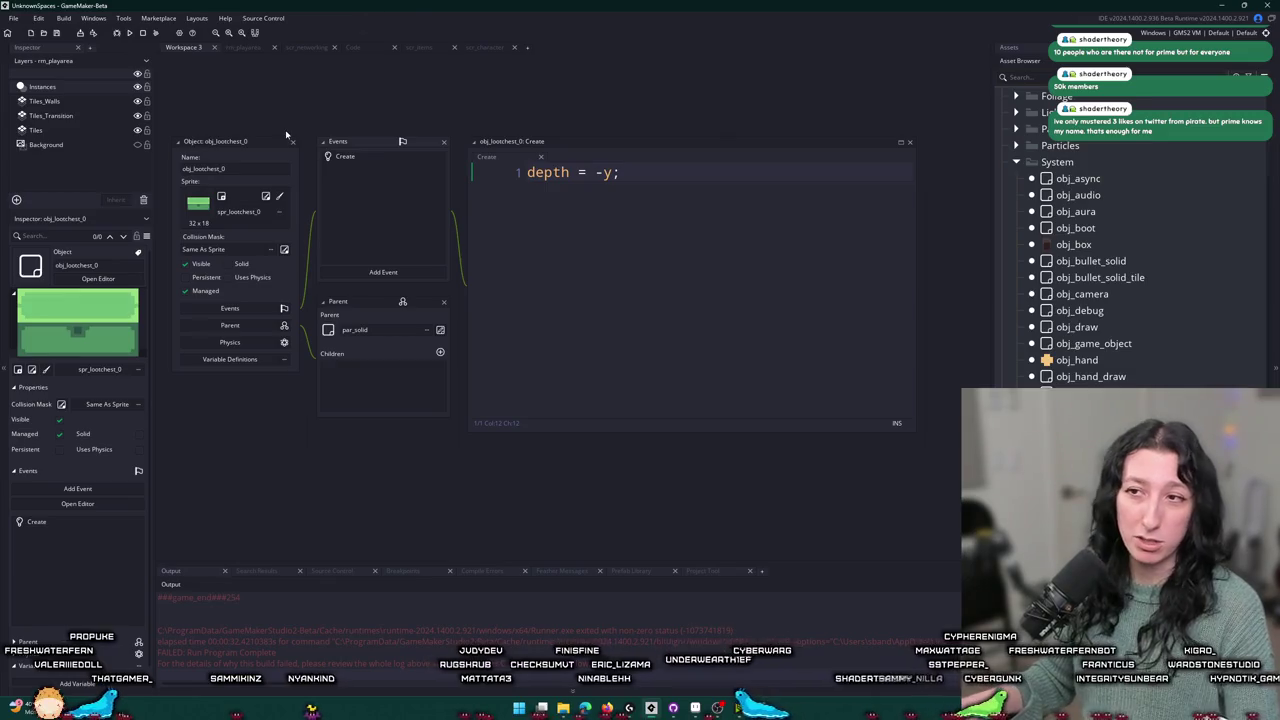
- Open obj_interactable and obj_item through the Ctrl+T asset search
click(360, 330)
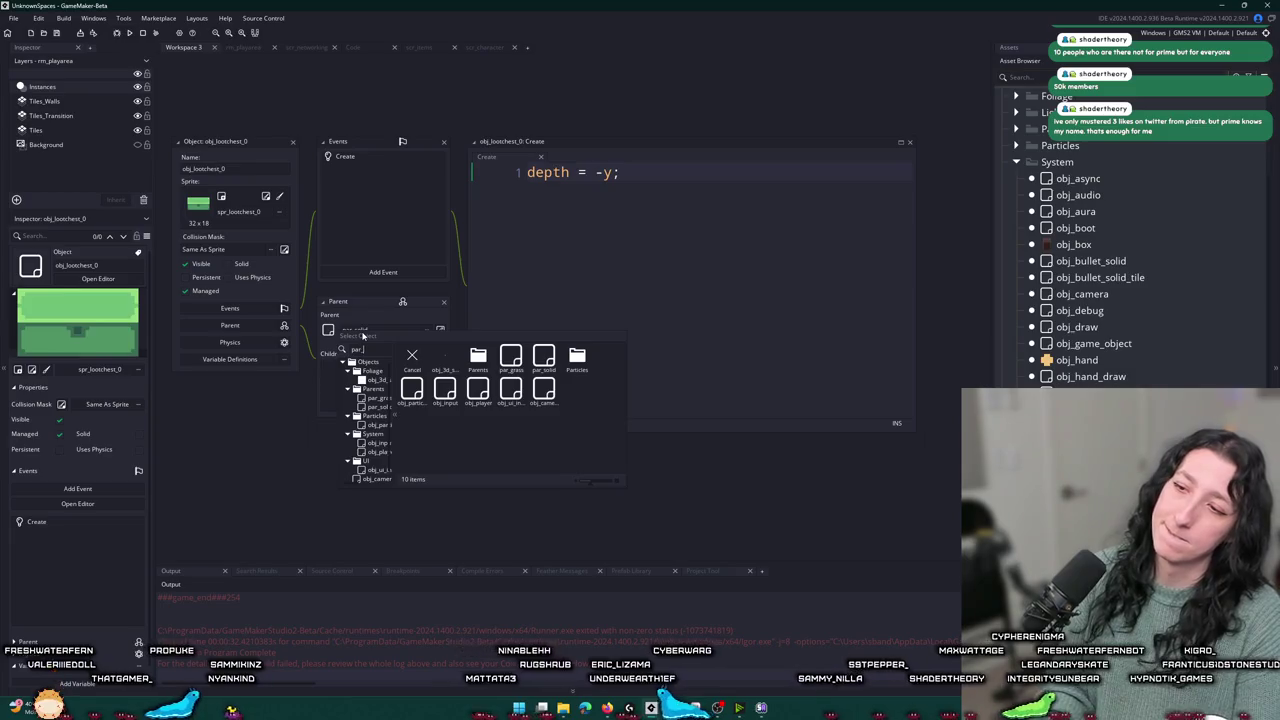
key(Escape)
key(ctrl+t)
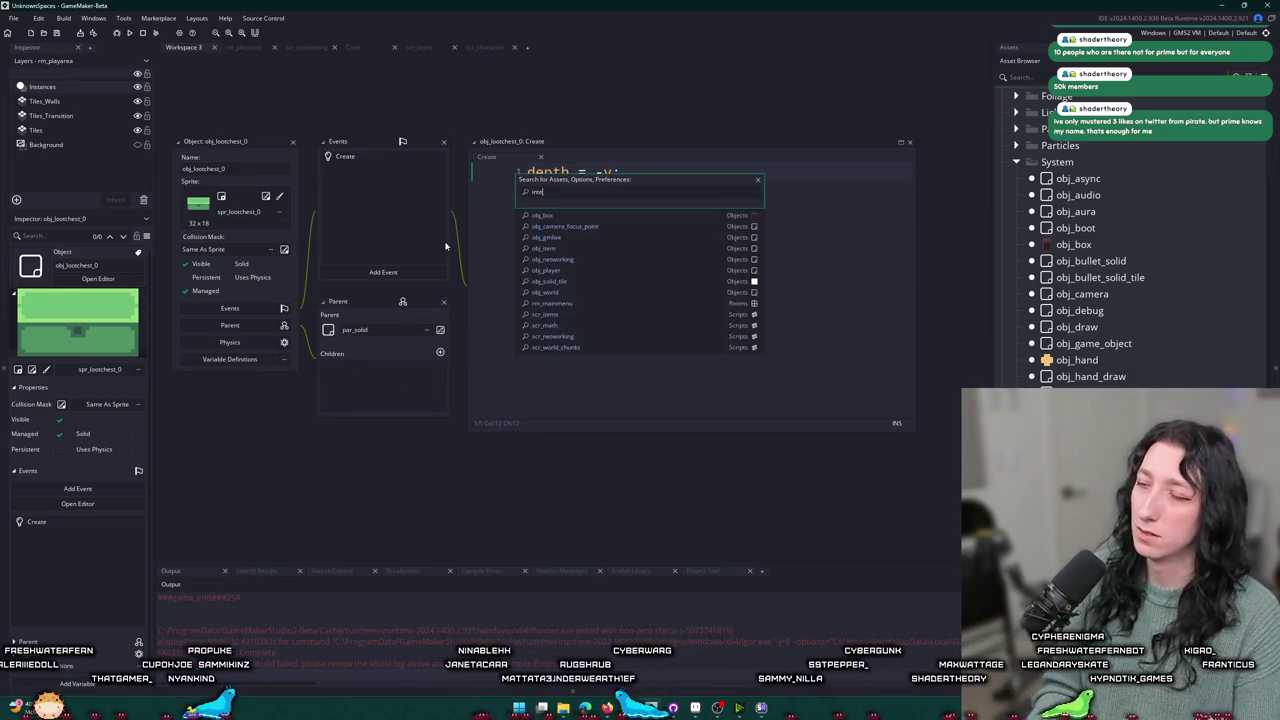
text(interact)
key(Down)
key(Return)
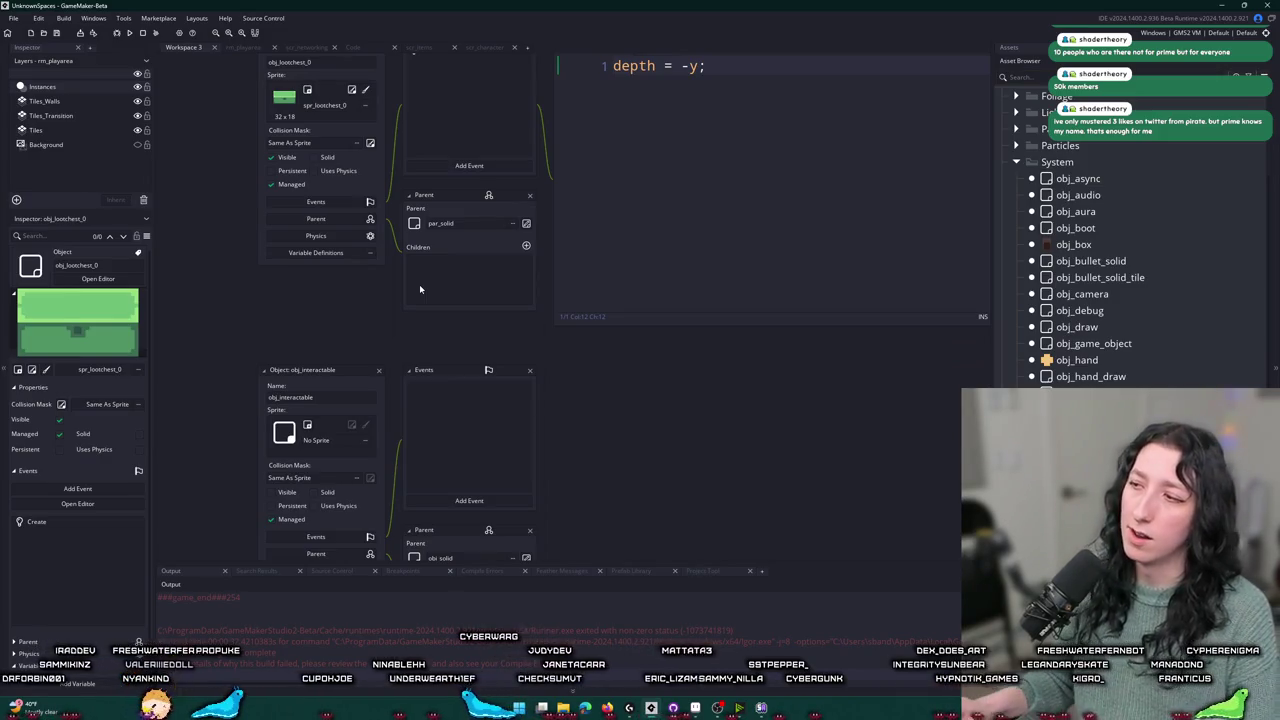
key(ctrl+t)
text(o)
text(em)
key(Return)
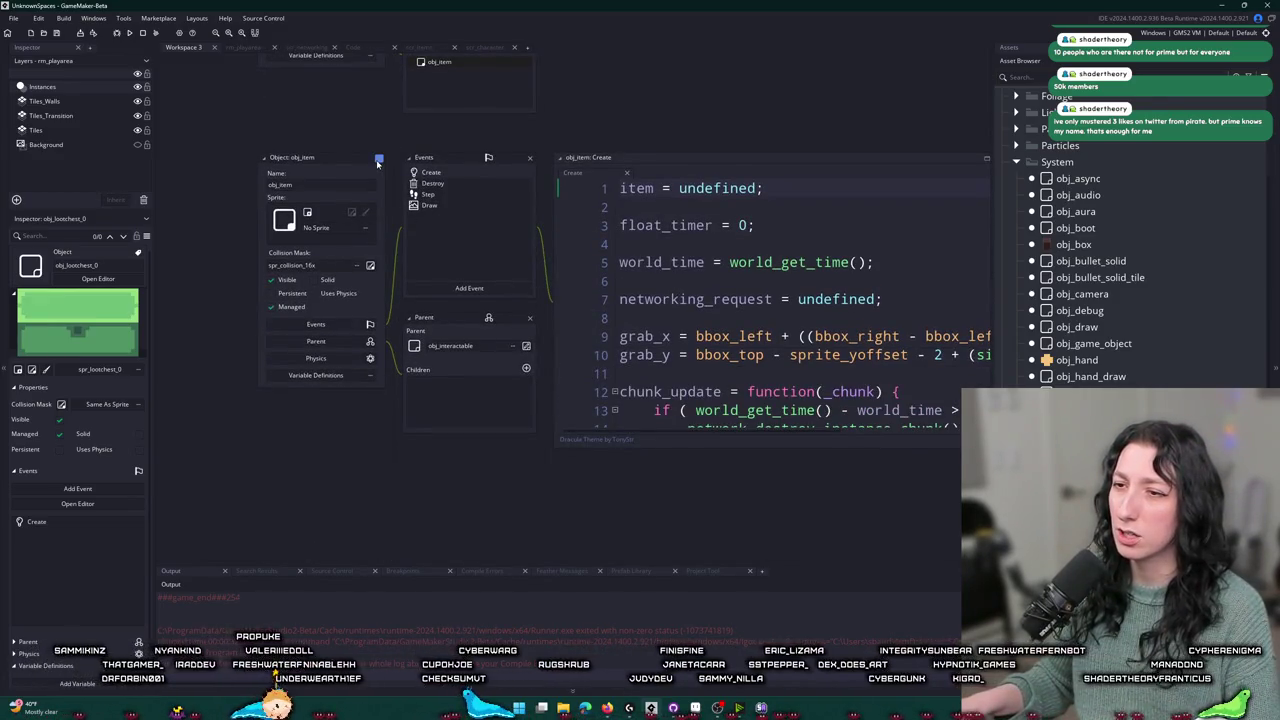
- Set obj_lootchest_0's parent to obj_interactable instead of par_solid
double_click(445, 345)
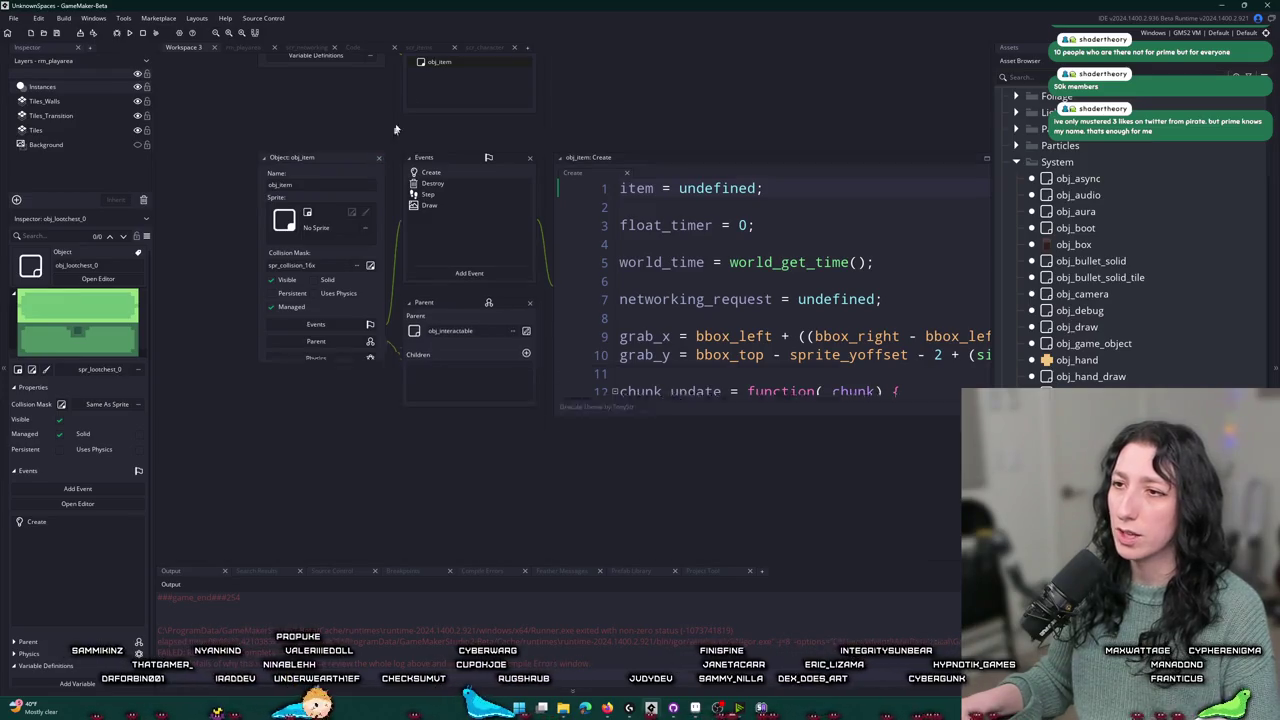
double_click(460, 385)
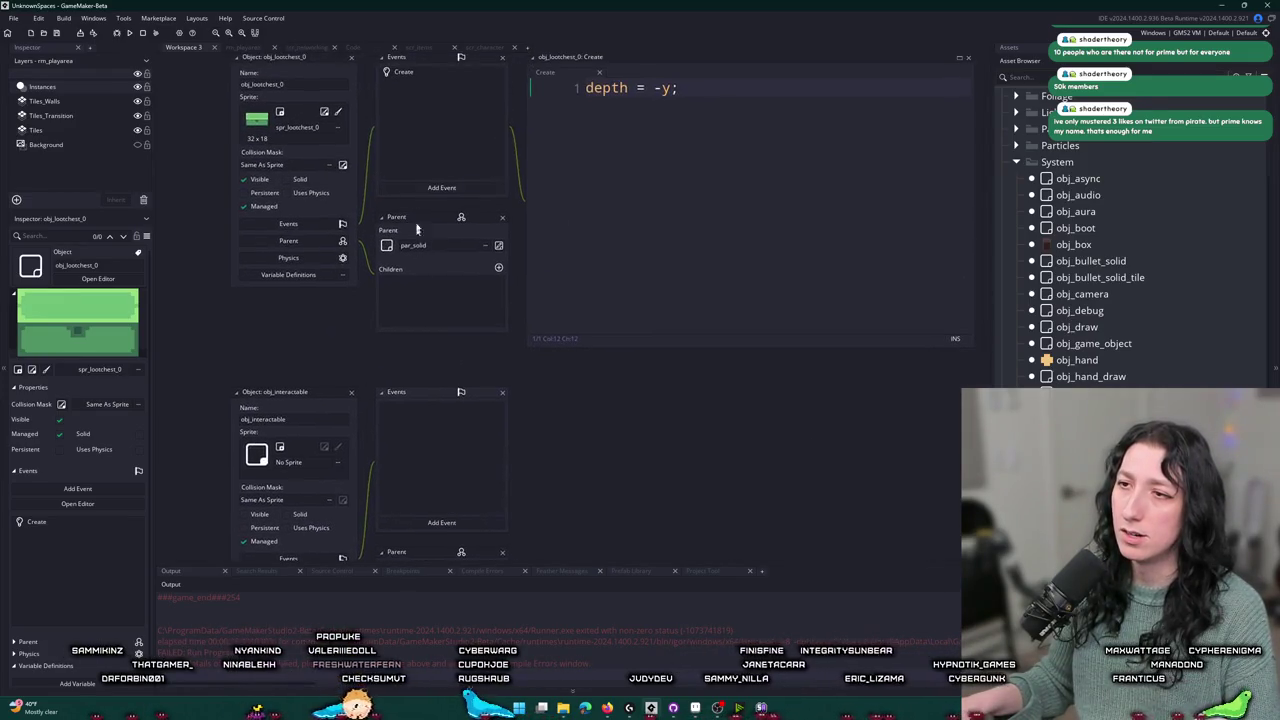
click(425, 253)
text(obj_i)
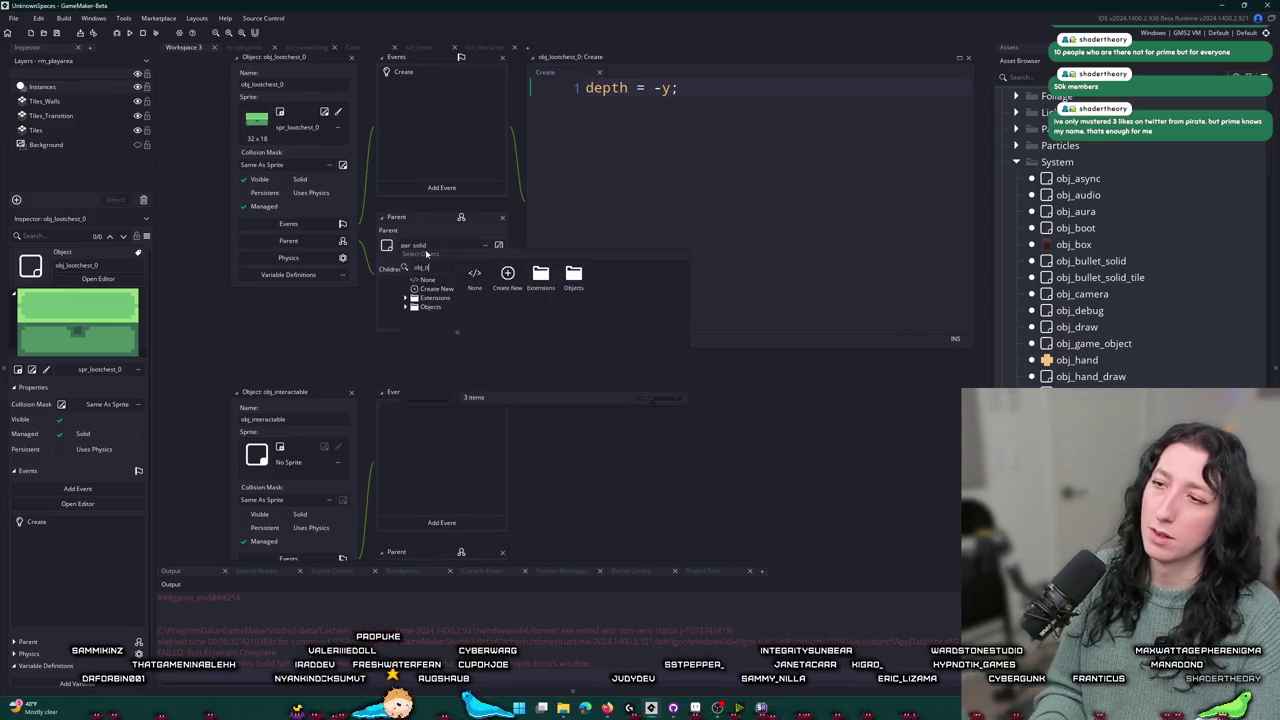
key(BackSpace)
key(BackSpace)
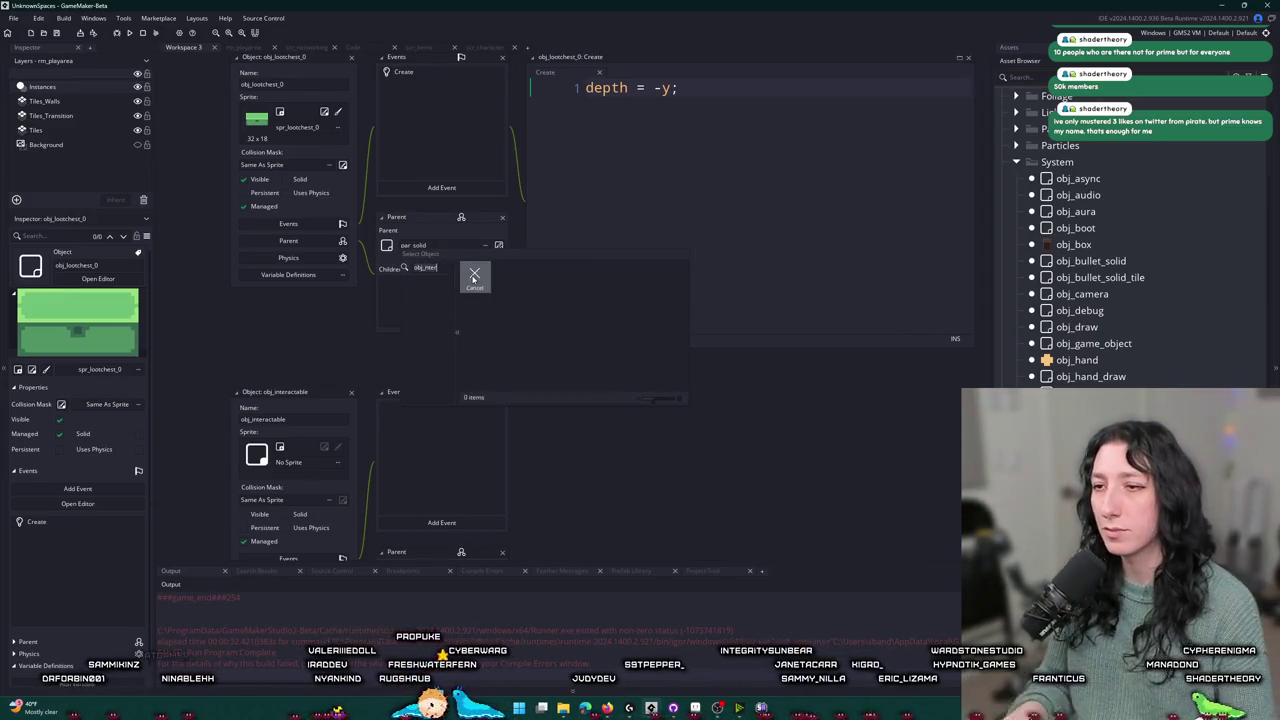
click(425, 285)
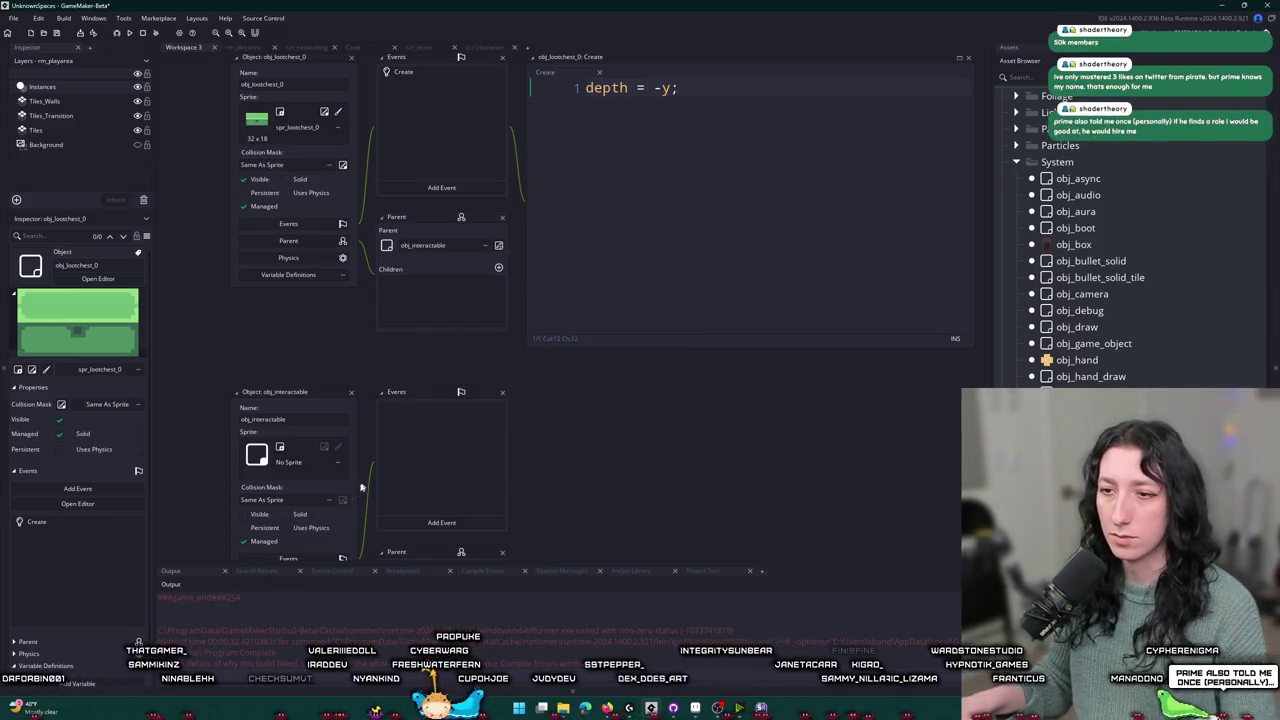
- Close obj_interactable's editor and reopen obj_item via the asset search
click(332, 308)
key(ctrl+t)
text(obj_i)
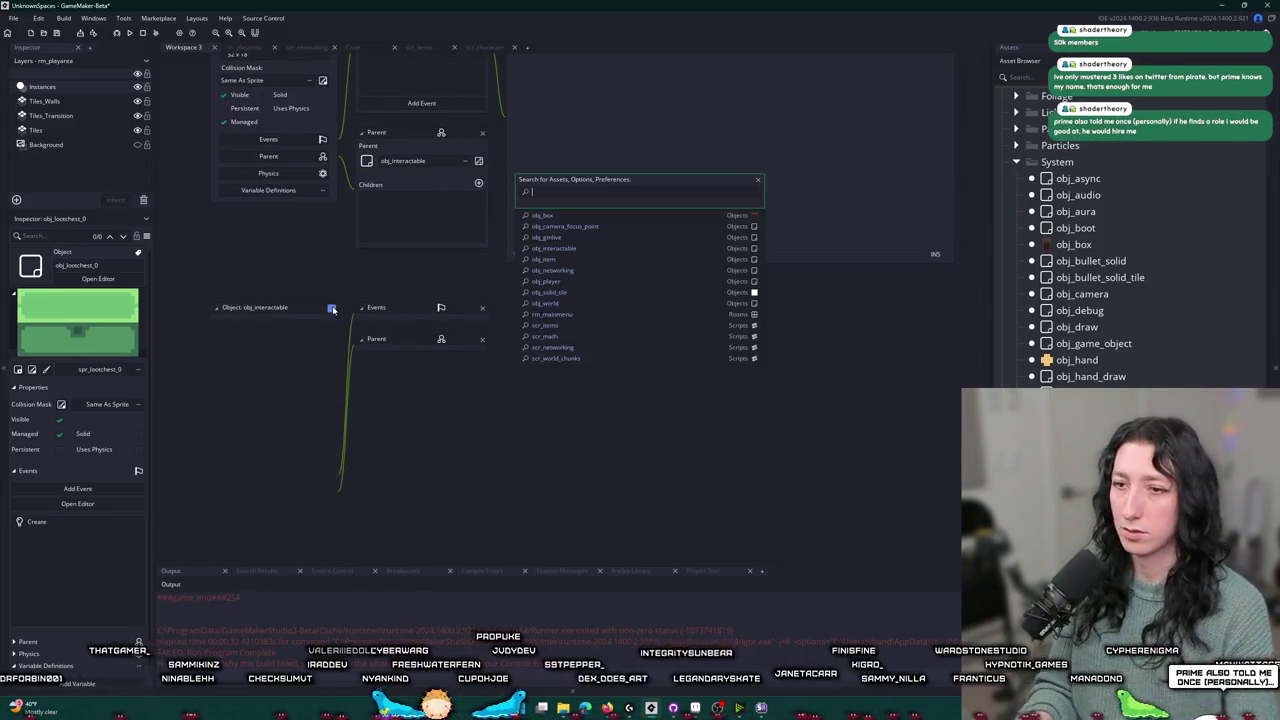
text(tem)
key(Return)
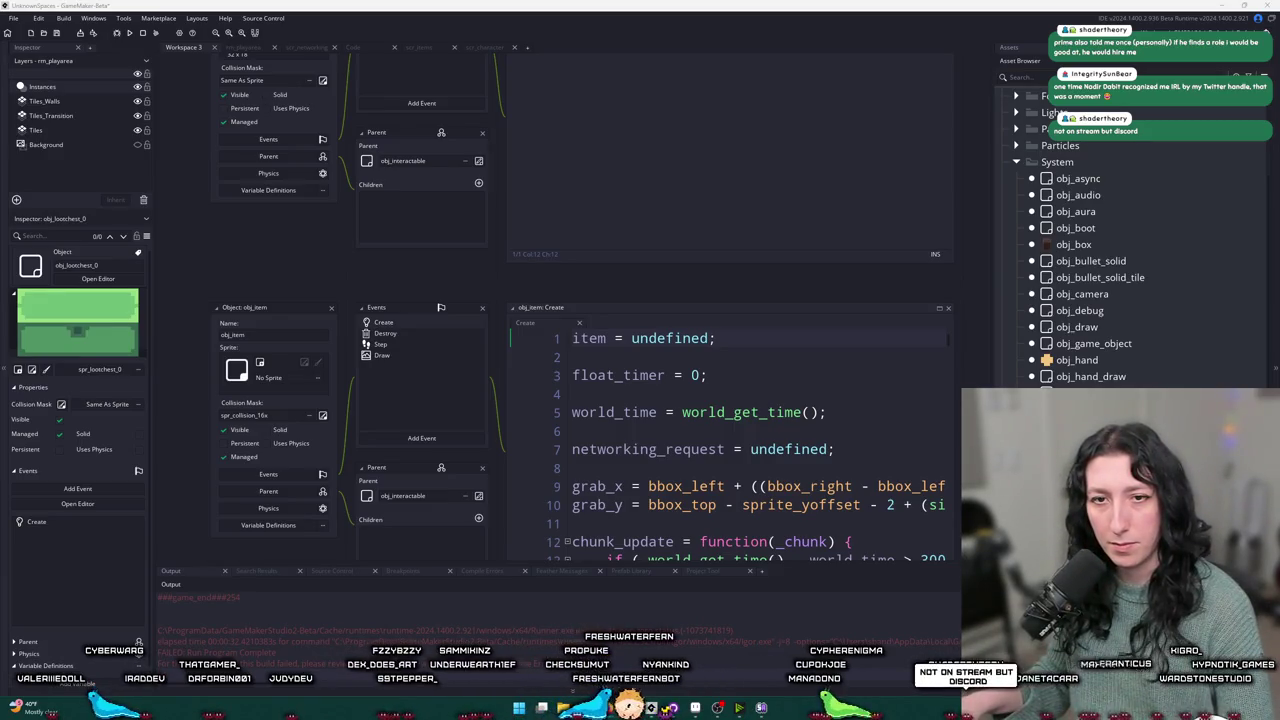
key(alt+Tab)
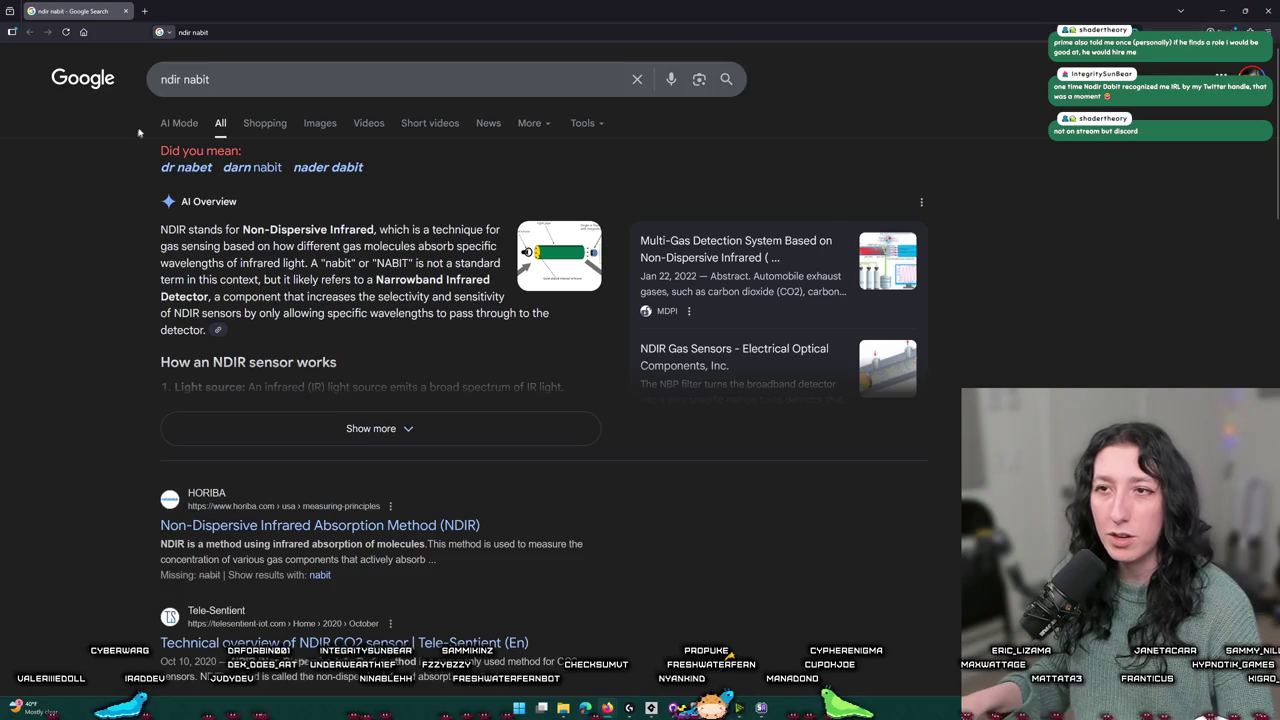
- Rerun the corrected Google search, open the YouTube channel and show its Videos page
click(167, 79)
text(a)
key(Return)
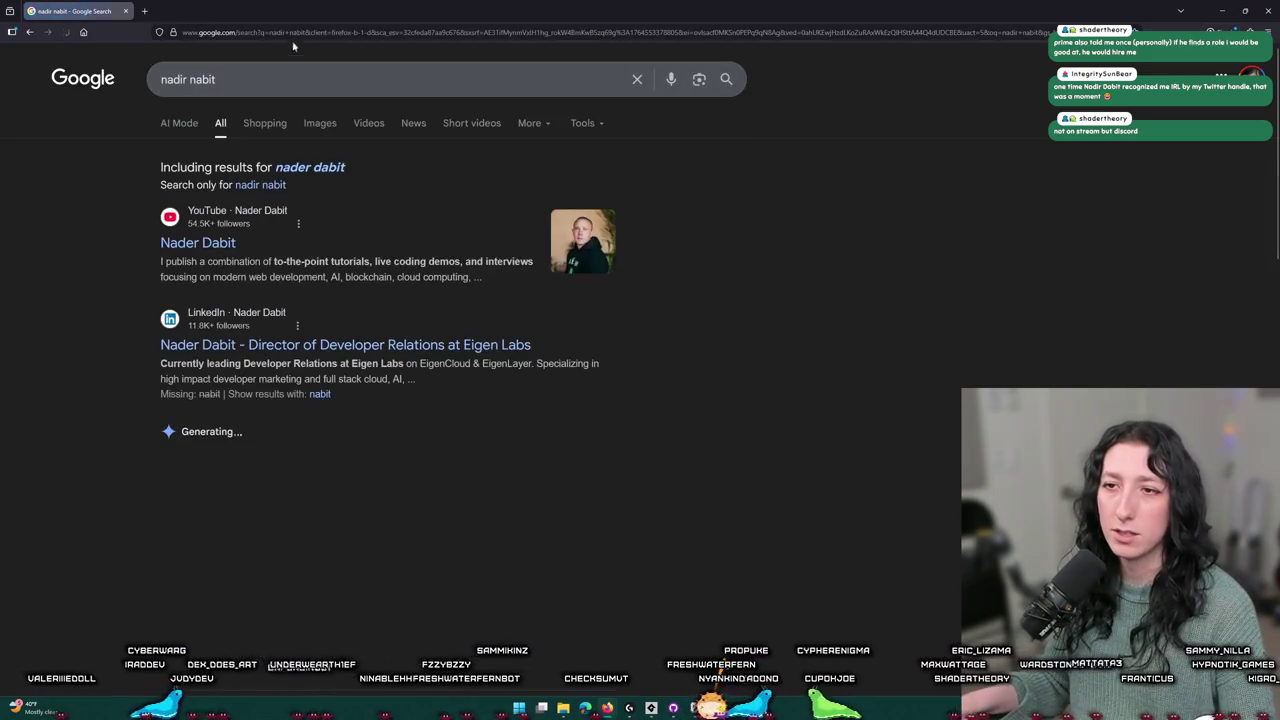
click(224, 252)
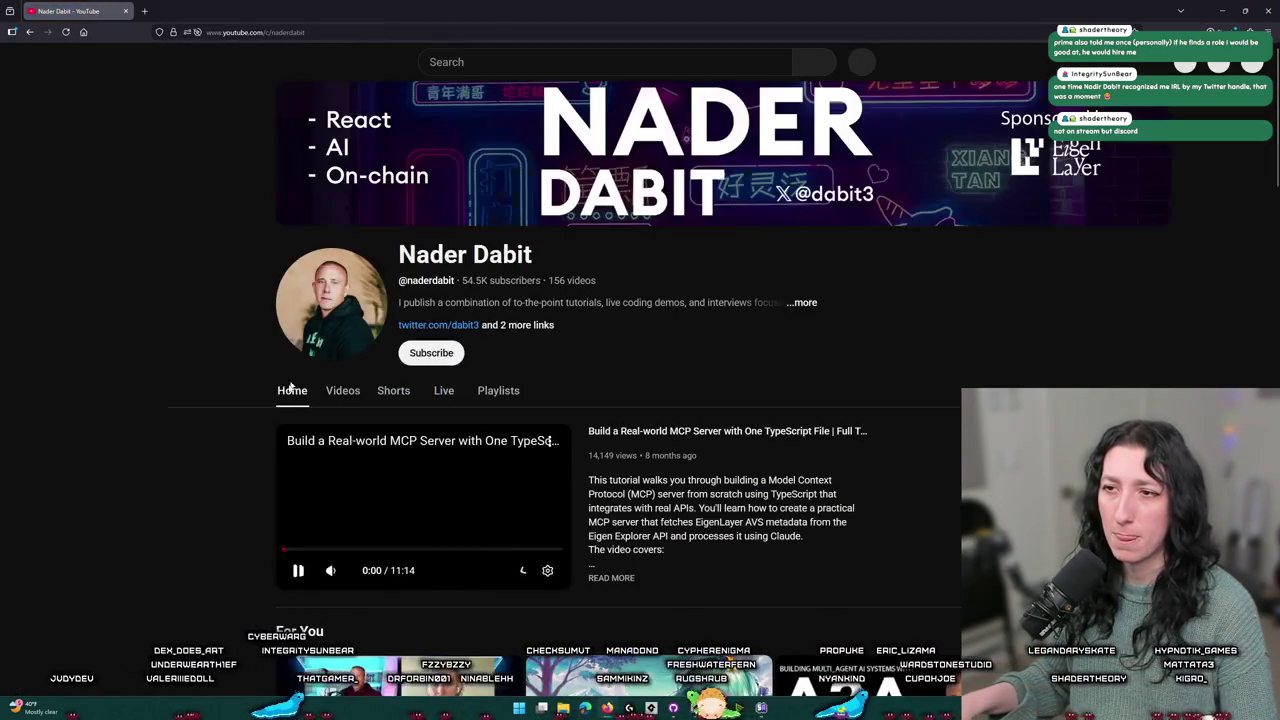
click(337, 391)
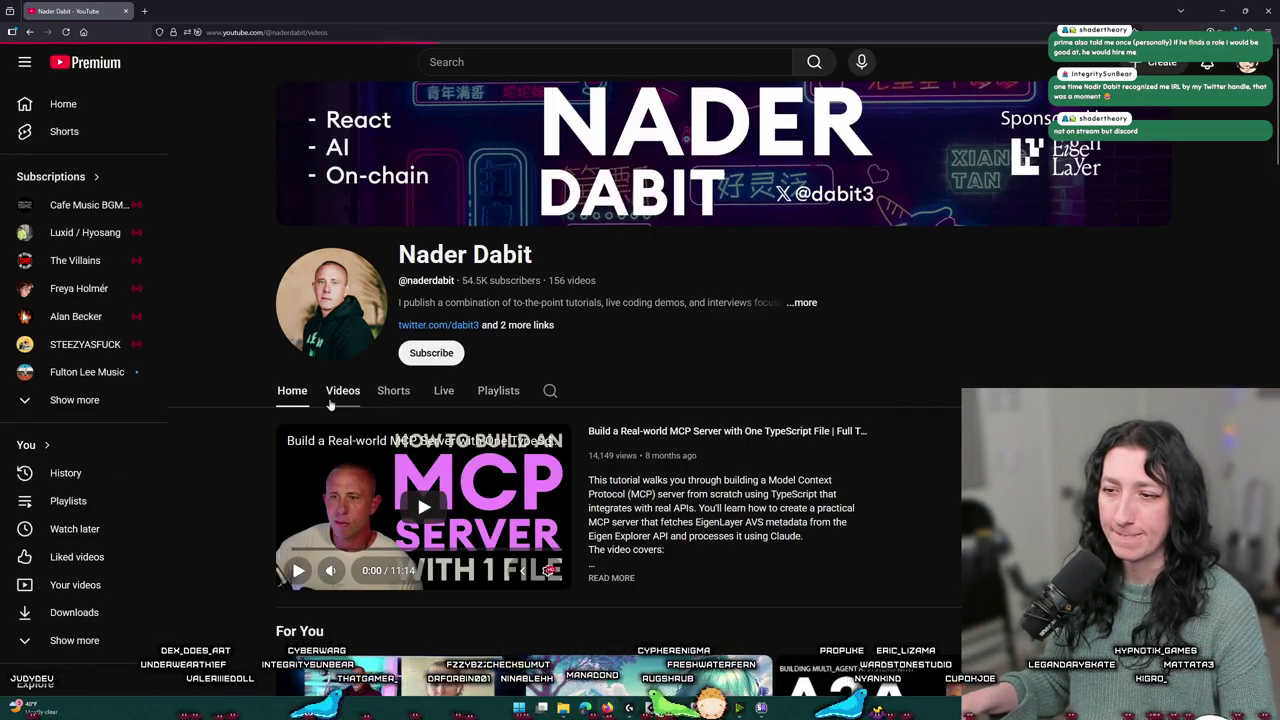